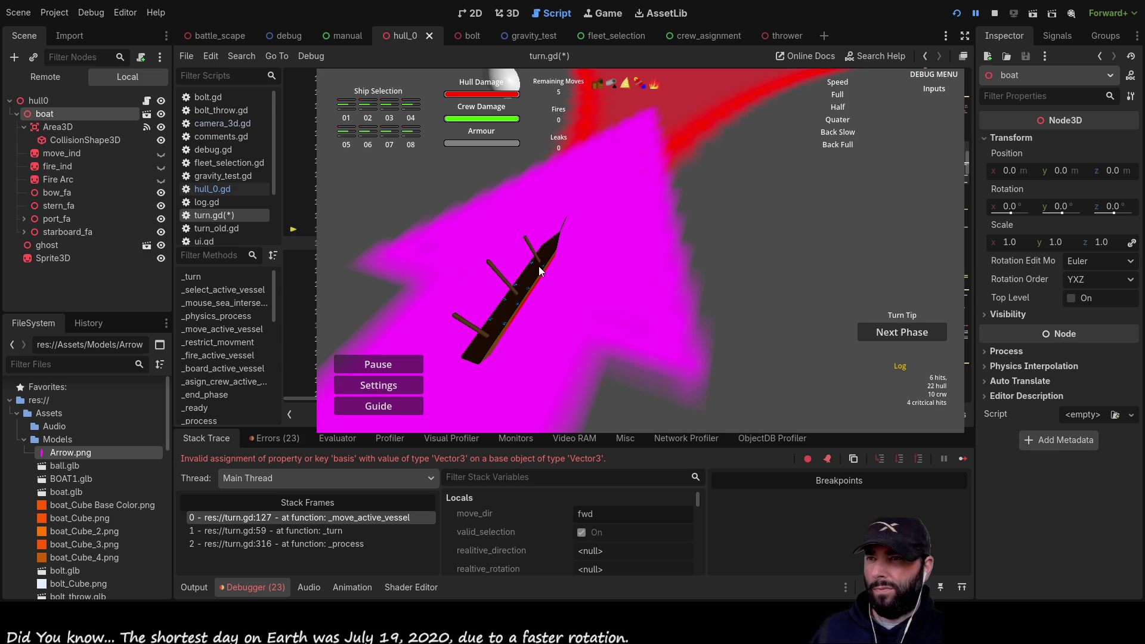
Restart the game and steer the ship with A and W until the debugger breaks at turn.gd line 127.
left_click(995, 13)
left_click(960, 13)
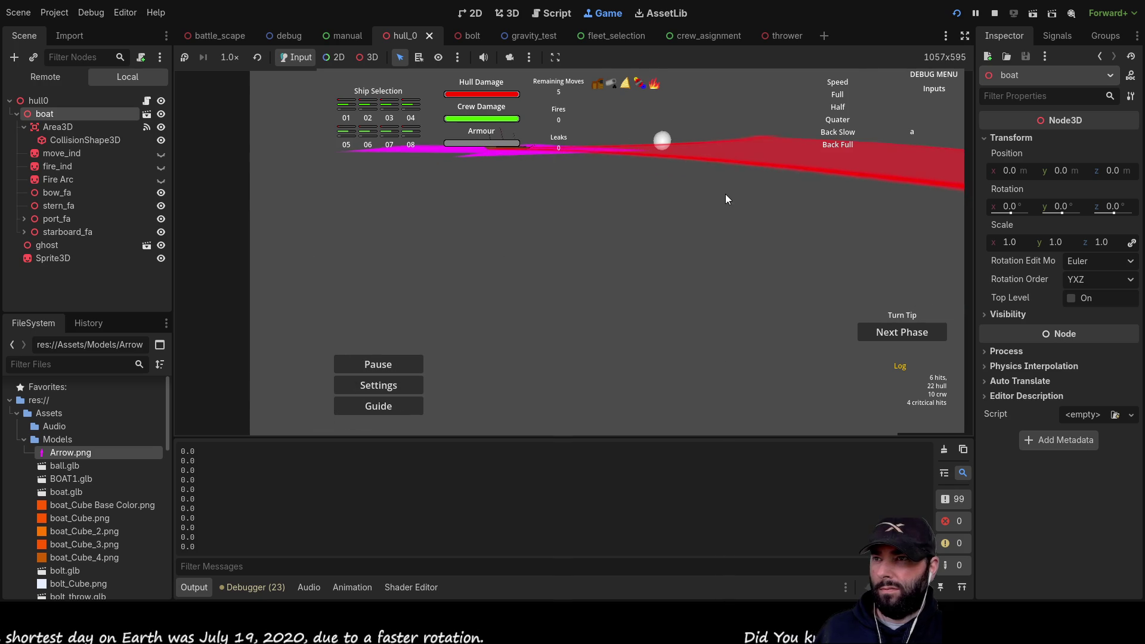
key("a")
key("w")
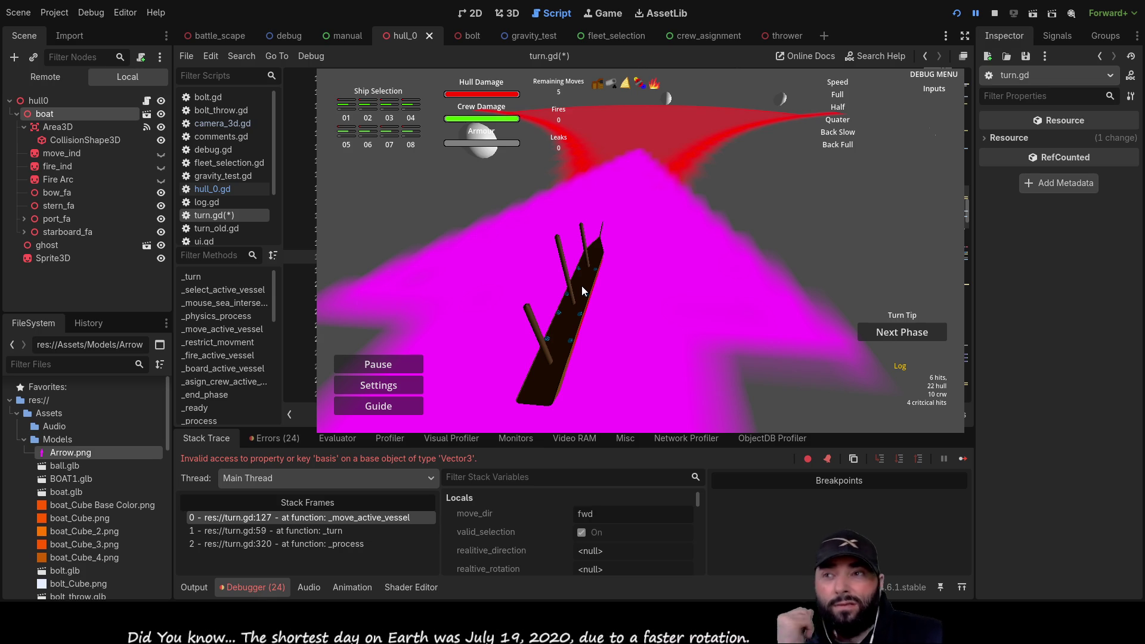
Inspect the boat node's transform and glance at the 3D view, then stop the paused game.
left_click(58, 117)
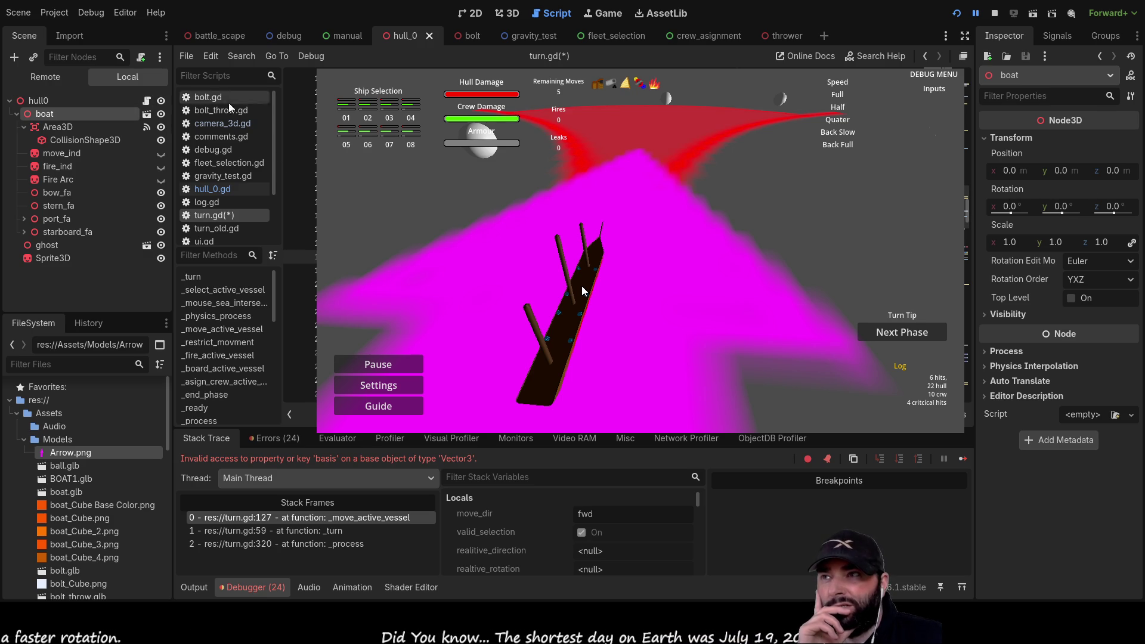
left_click(508, 14)
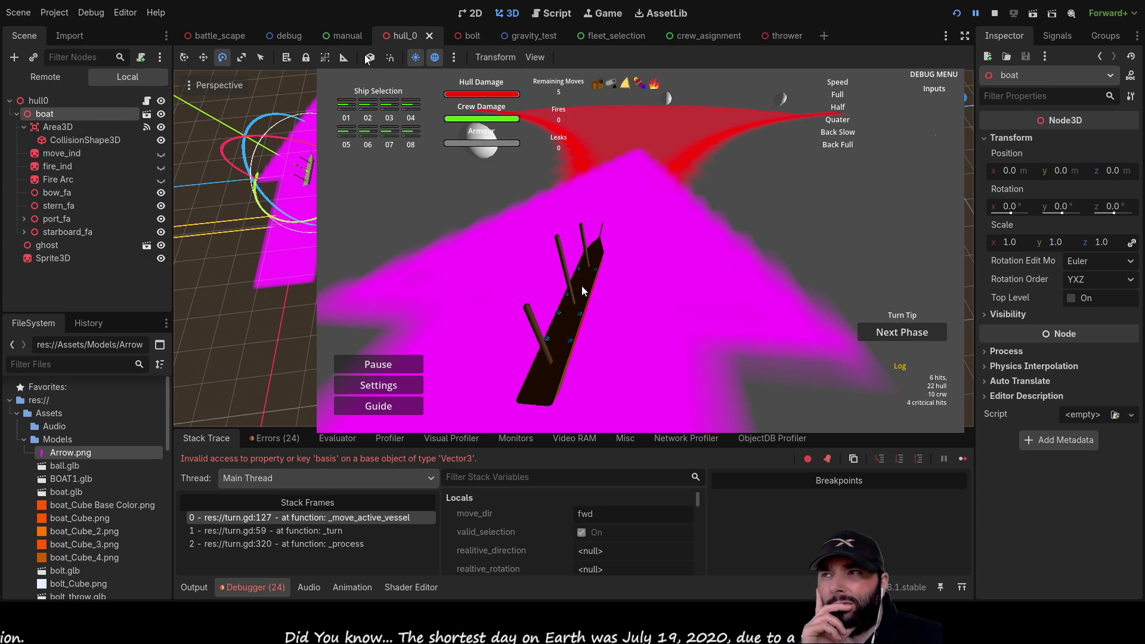
mouse_move(243, 48)
left_click(552, 13)
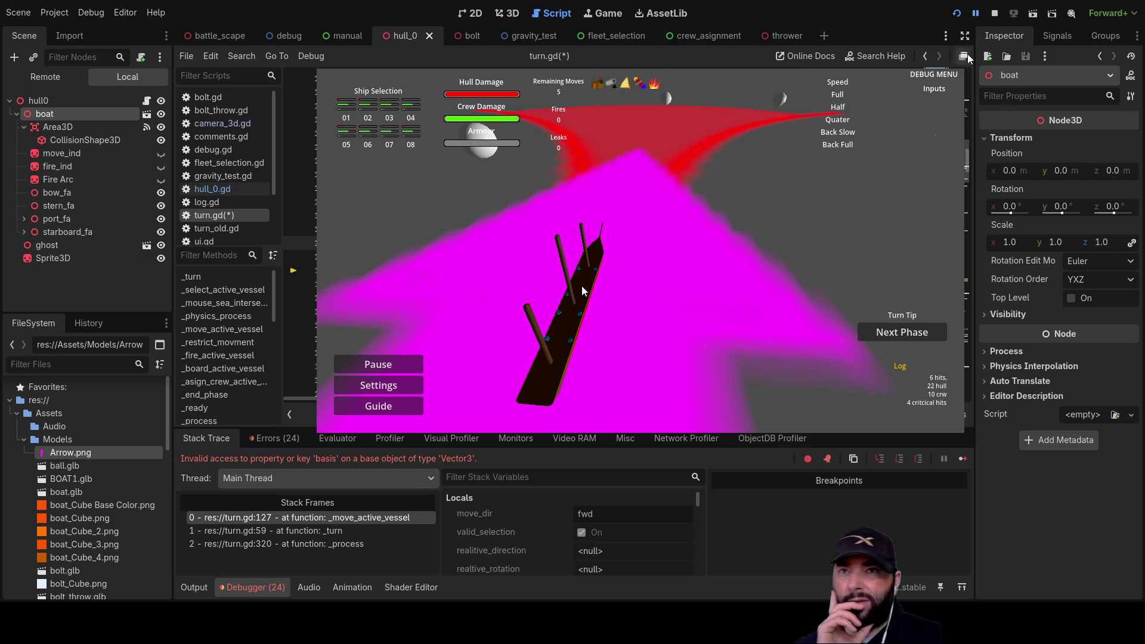
left_click(994, 13)
Relaunch the game, steer with A, W, S and Q, click a move target, then stop after the 'orgin' error.
left_click(956, 13)
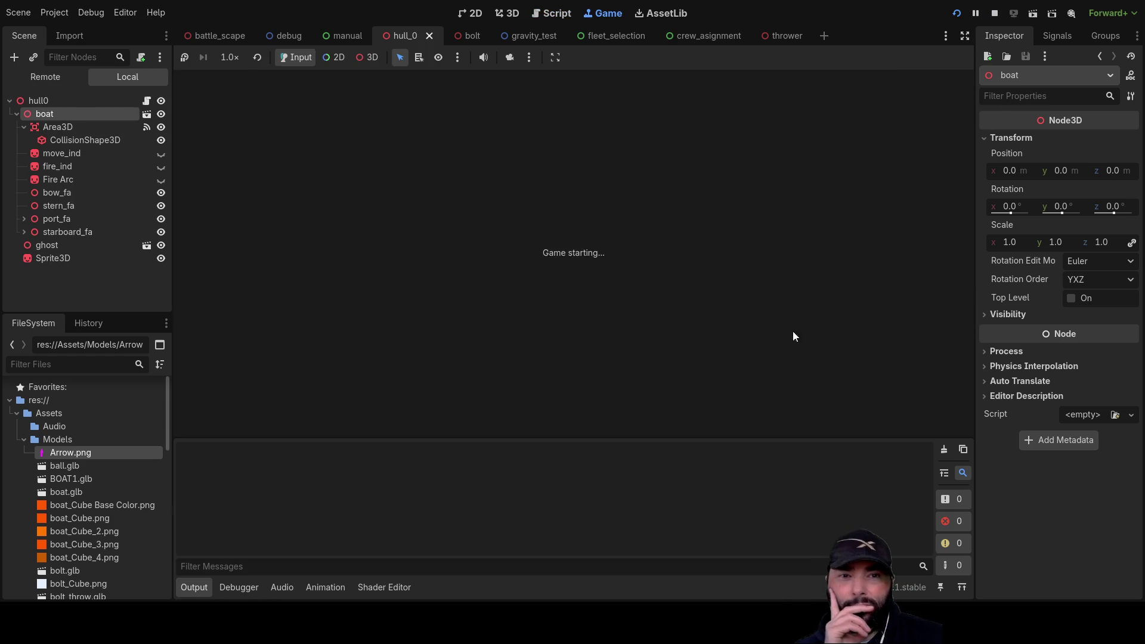
key("a")
key("w")
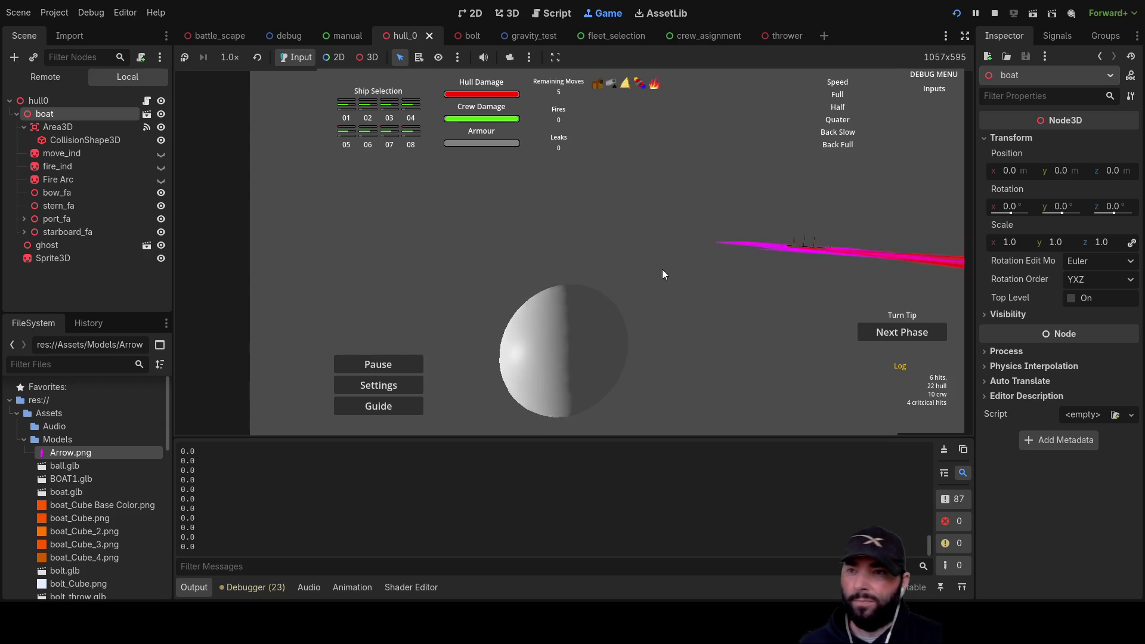
key("s")
key("w")
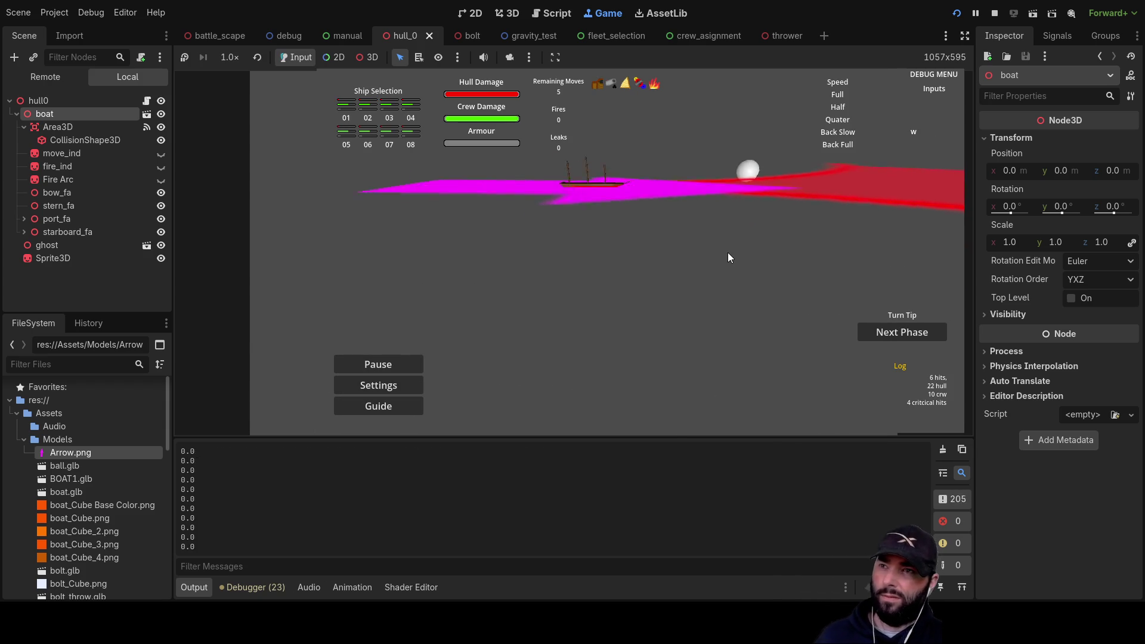
key("q")
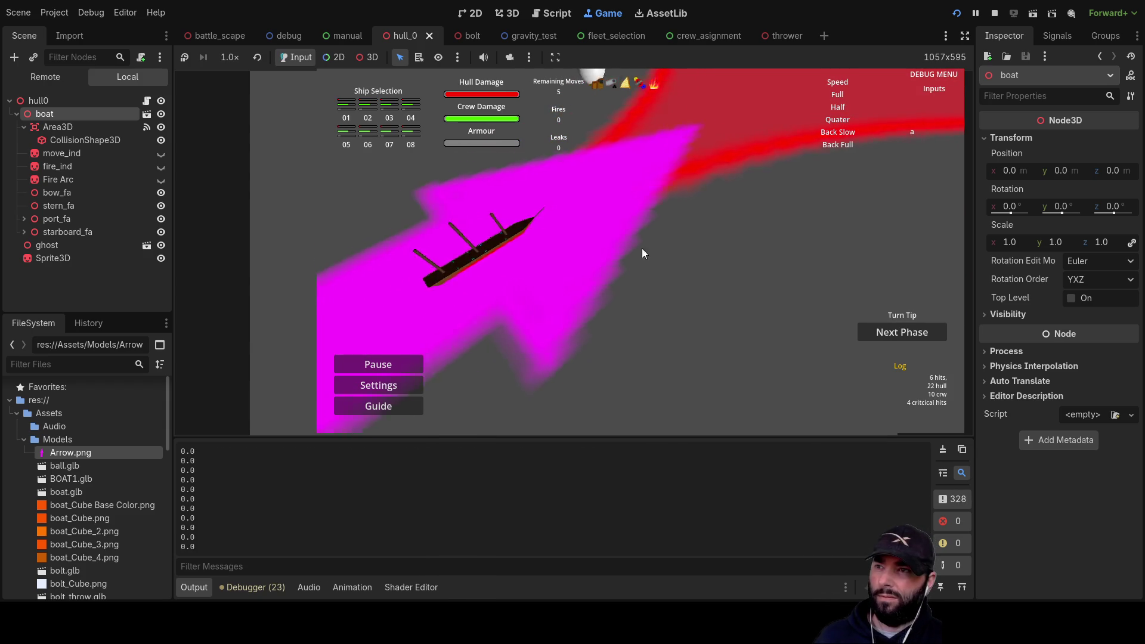
left_click(592, 243)
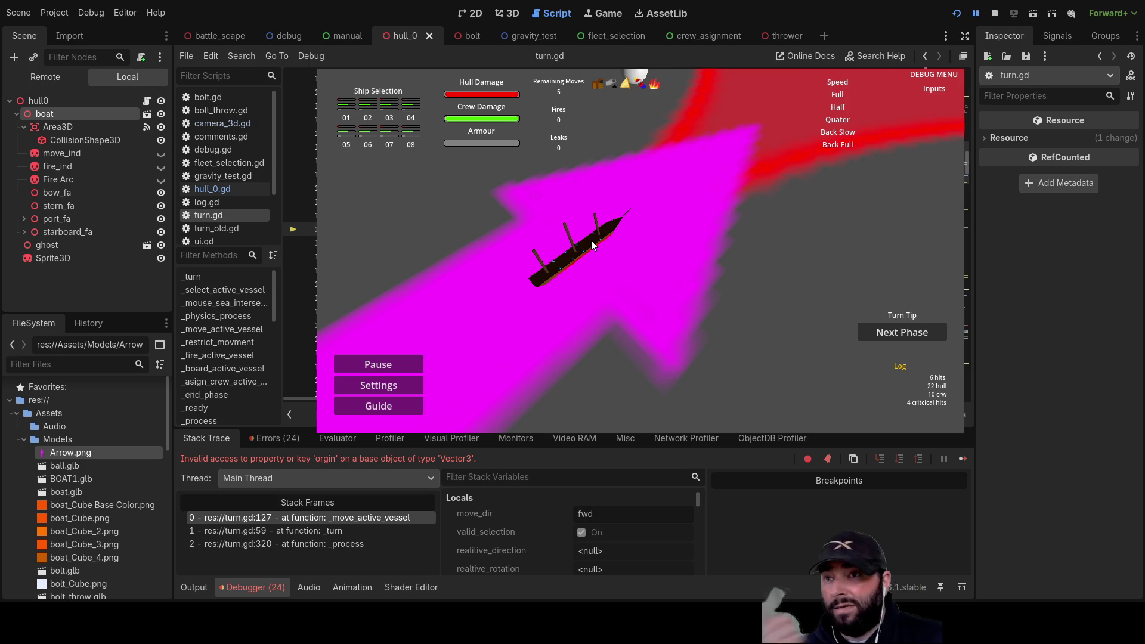
left_click(995, 12)
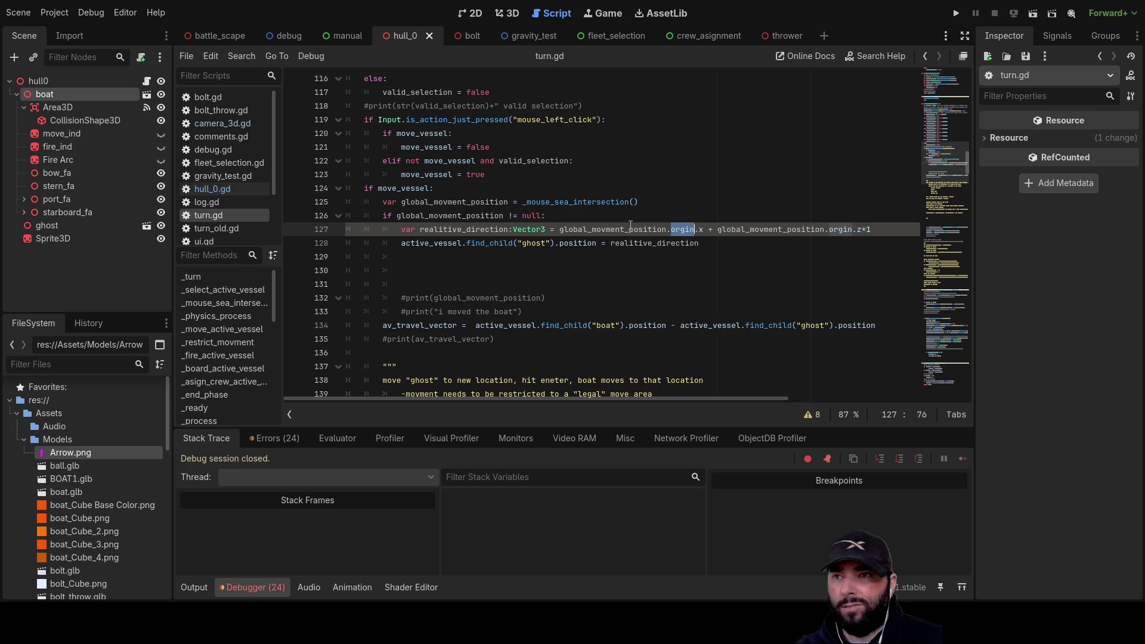
Try inserting 'x * transform.orgin.x' into line 127, then remove that multiplication term again.
left_click(671, 230)
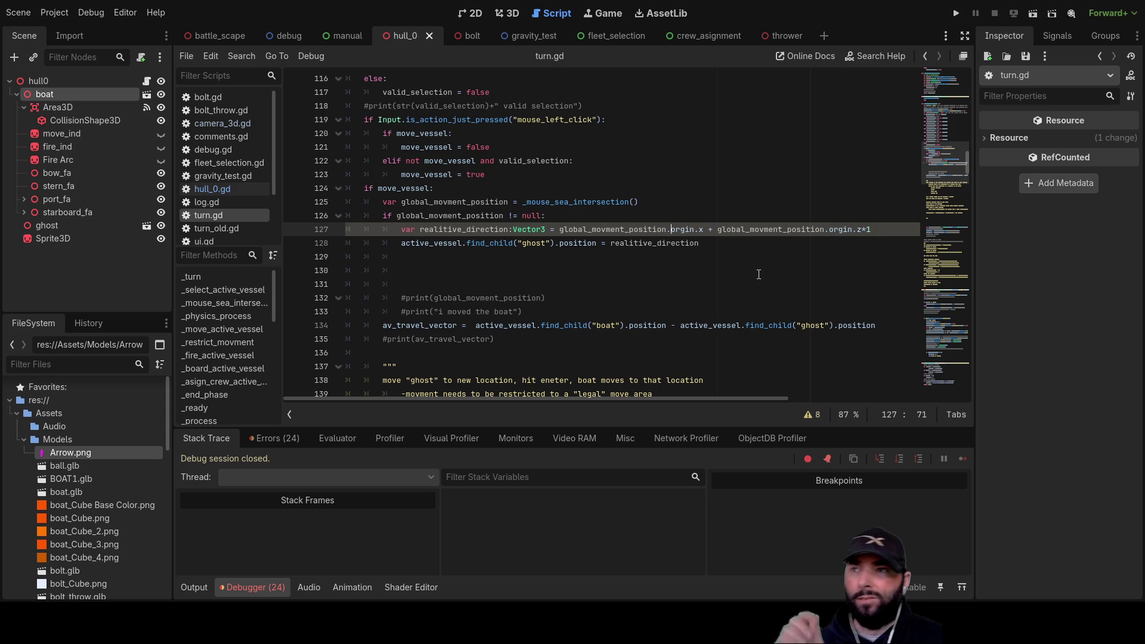
type("x ")
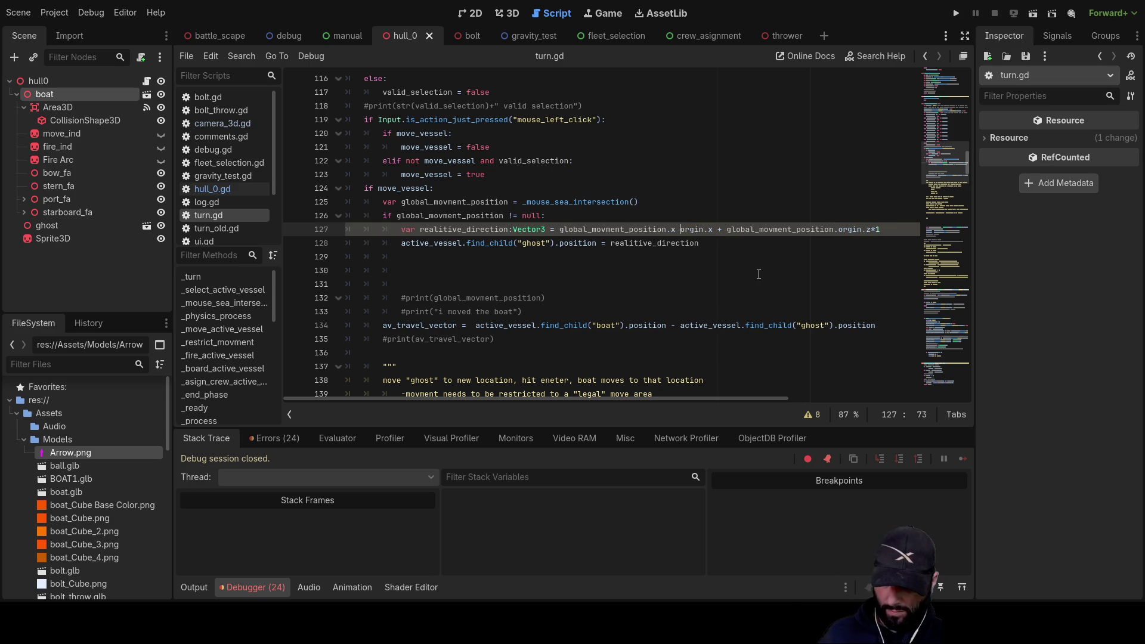
type("* tran")
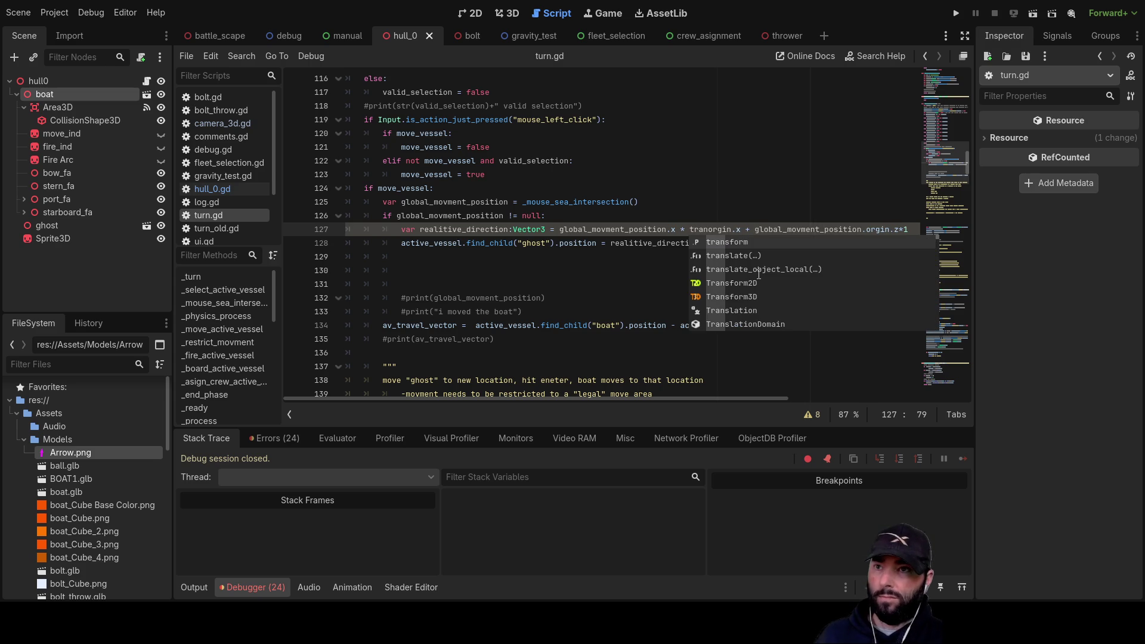
key("Tab")
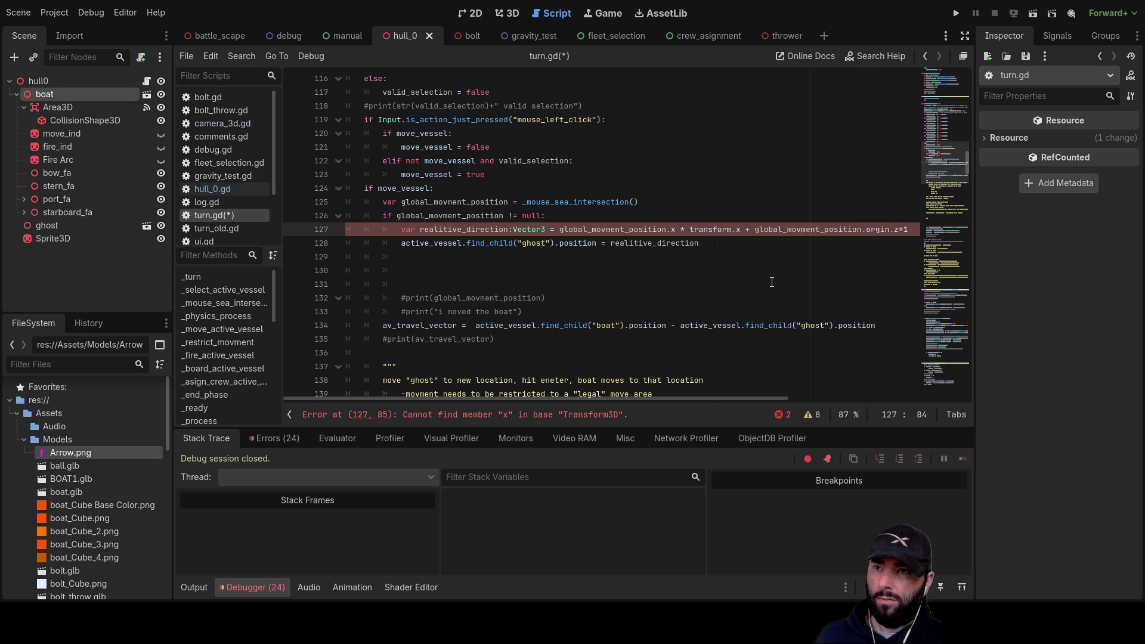
key("BackSpace")
type("orgin")
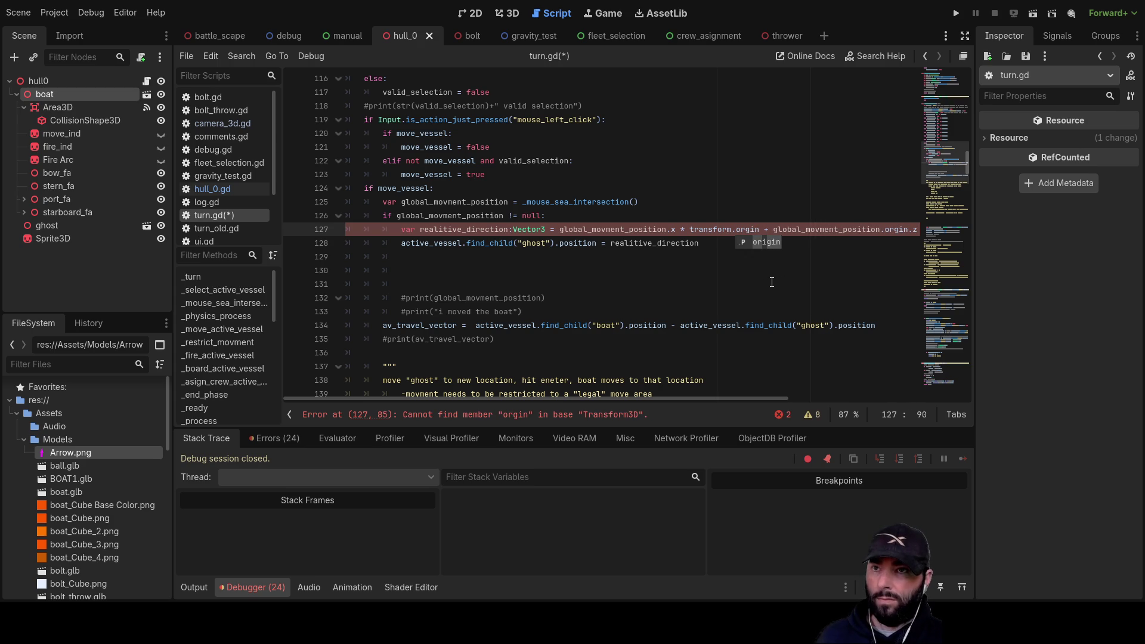
type(".x")
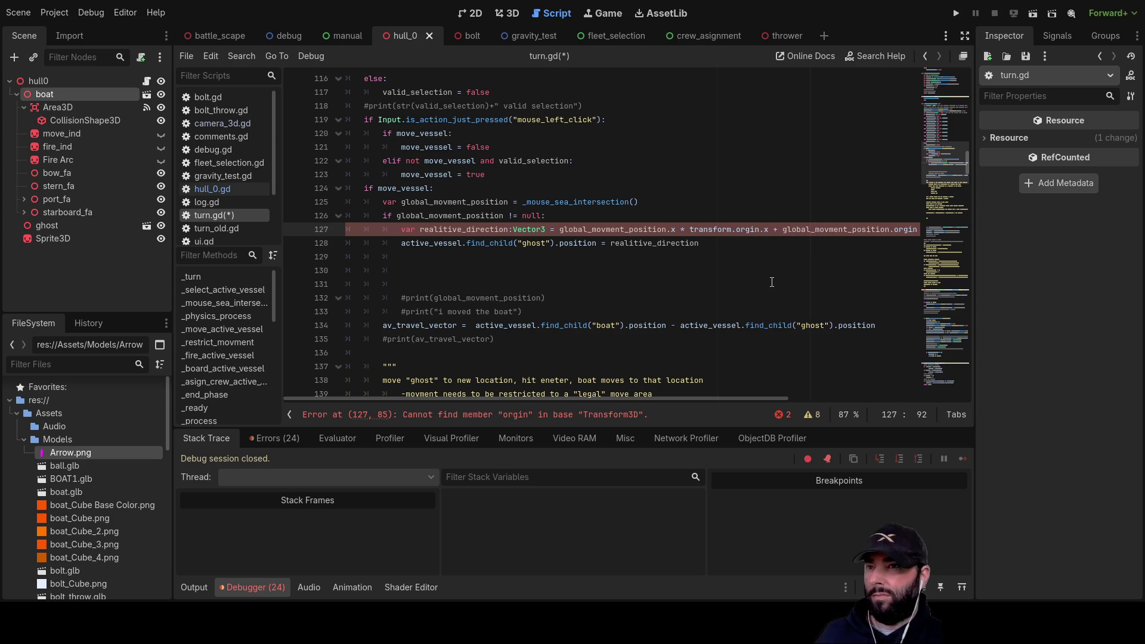
key("Left")
key("Left")
key("Left")
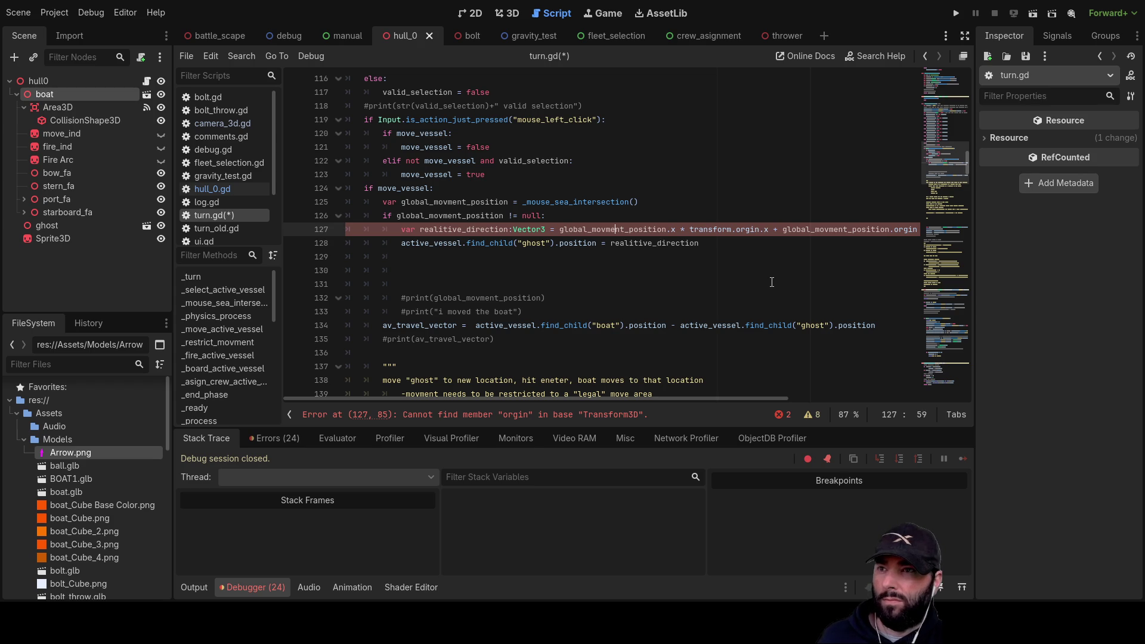
key("Left")
key("Left")
key("Right")
key("Right")
key("Right")
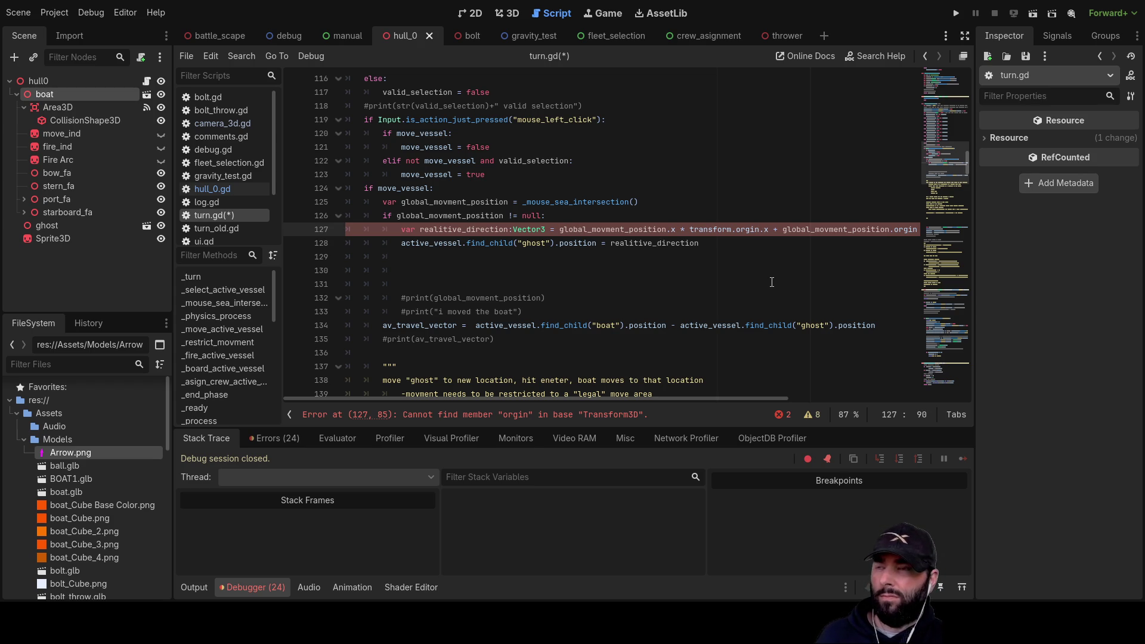
key("BackSpace")
key("BackSpace")
key("BackSpace")
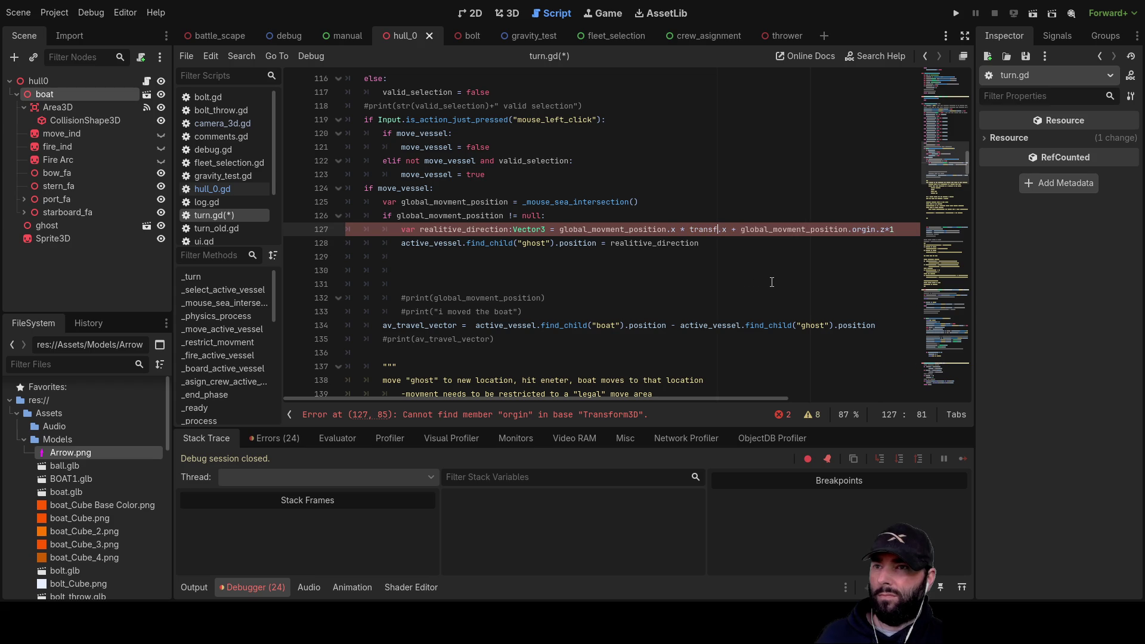
key("BackSpace")
key("BackSpace")
key("BackSpace")
key("Delete")
key("Delete")
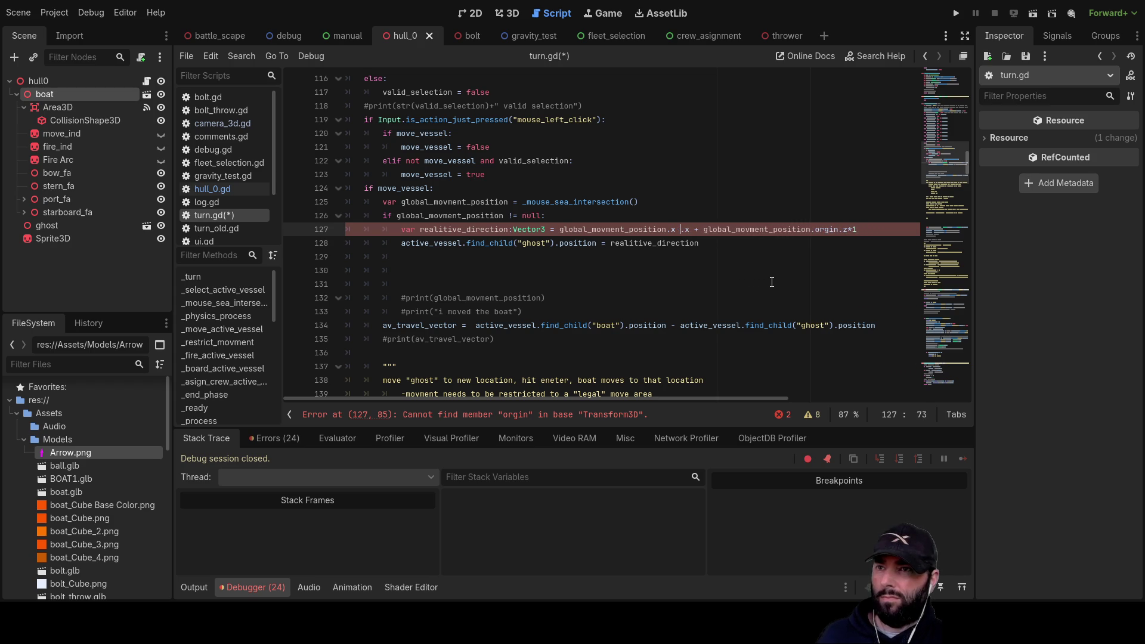
key("Delete")
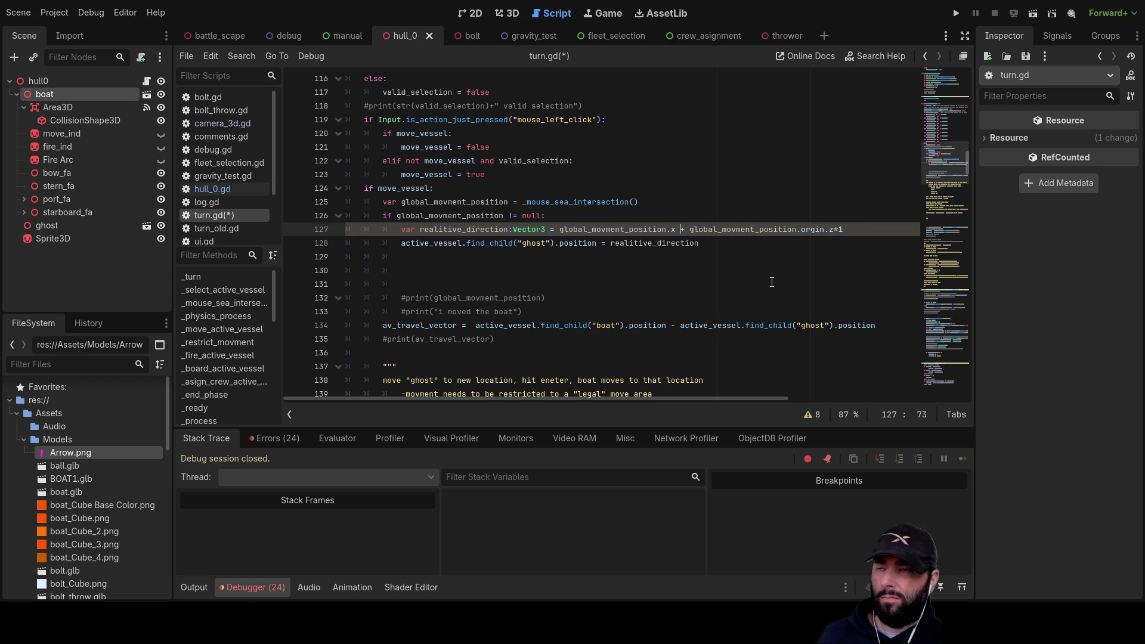
Select the expression after 'Vector3 =' on line 127 and delete it.
key("ctrl+Left")
key("ctrl+Left")
key("ctrl+Left")
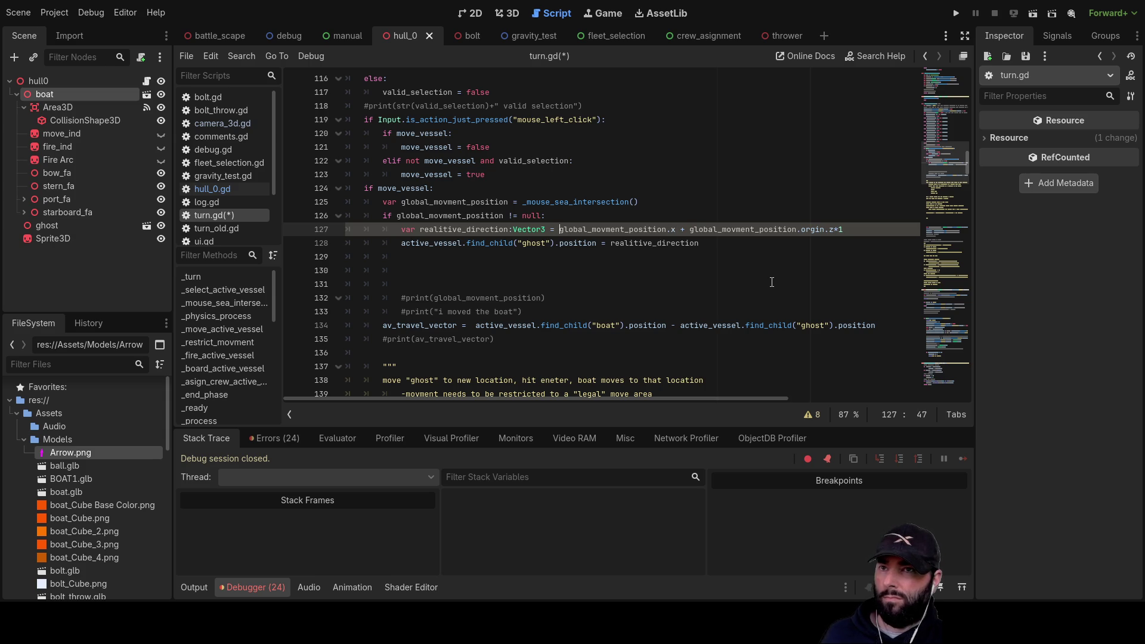
key("shift+Right")
key("shift+Right")
key("shift+Right")
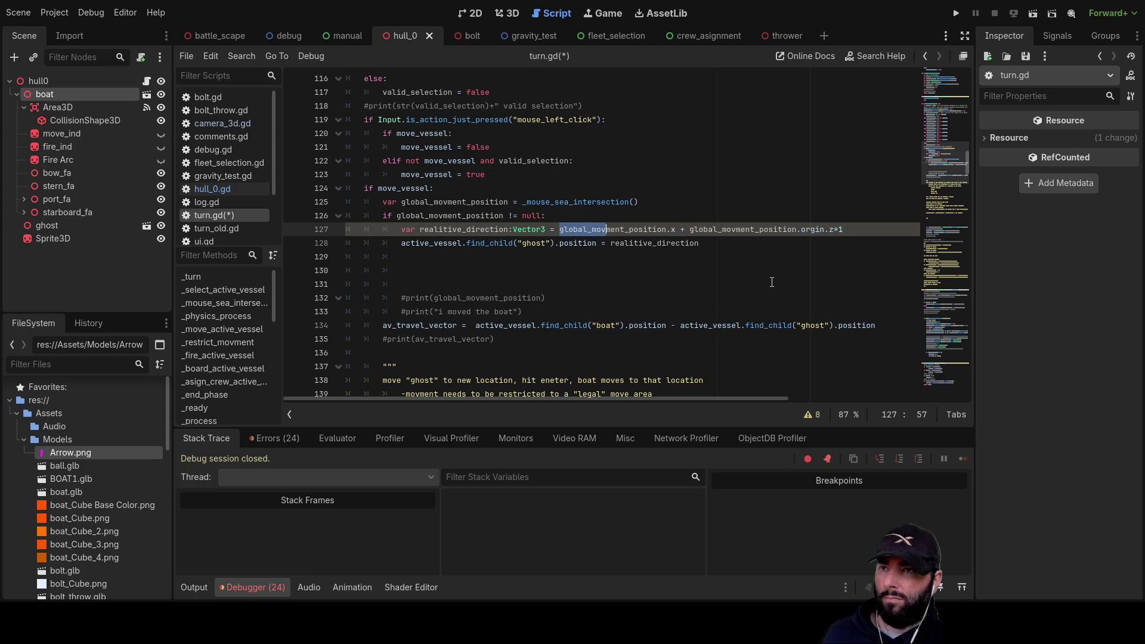
key("shift+Right")
key("shift+Right")
key("shift+Right")
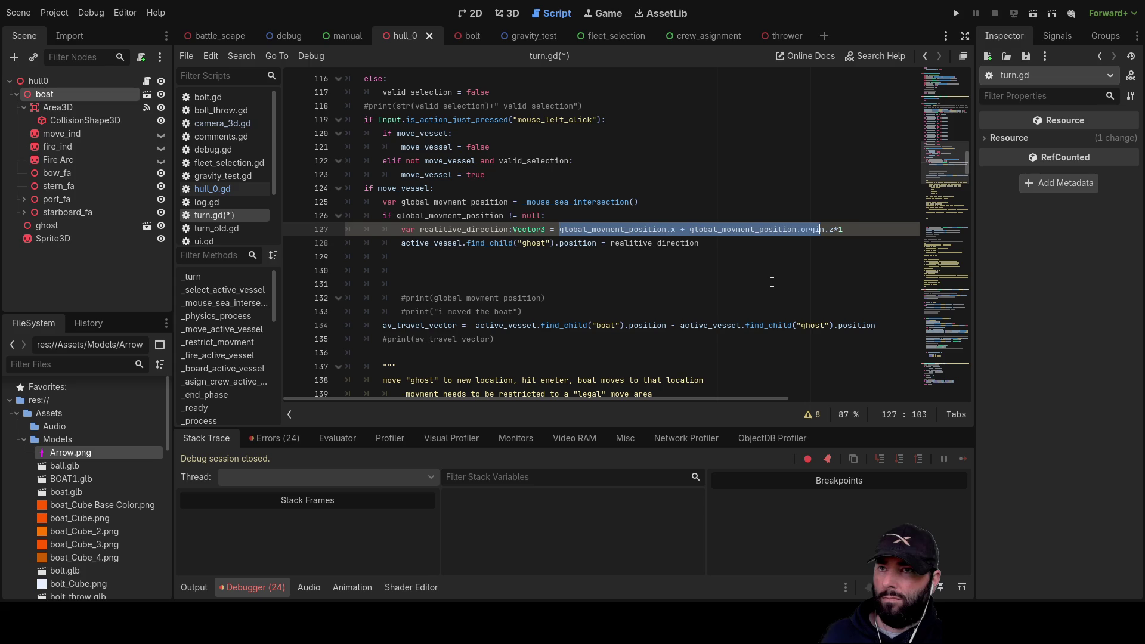
key("BackSpace")
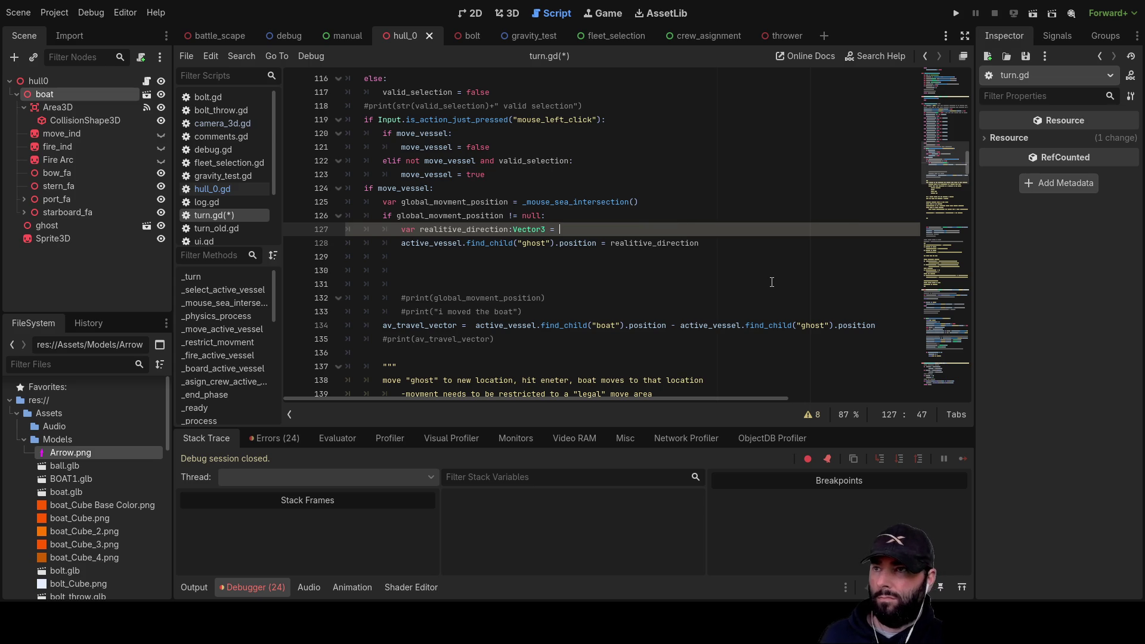
Type 'transform.basis' after the equals sign and paste in the global_movment_position name.
key("BackSpace")
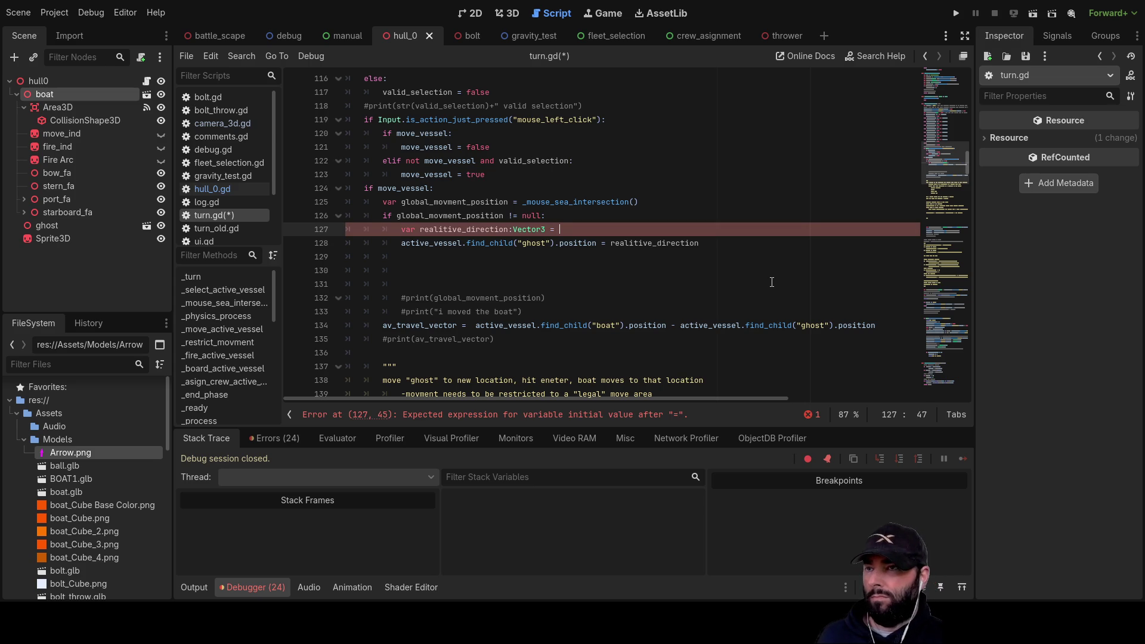
type("tran")
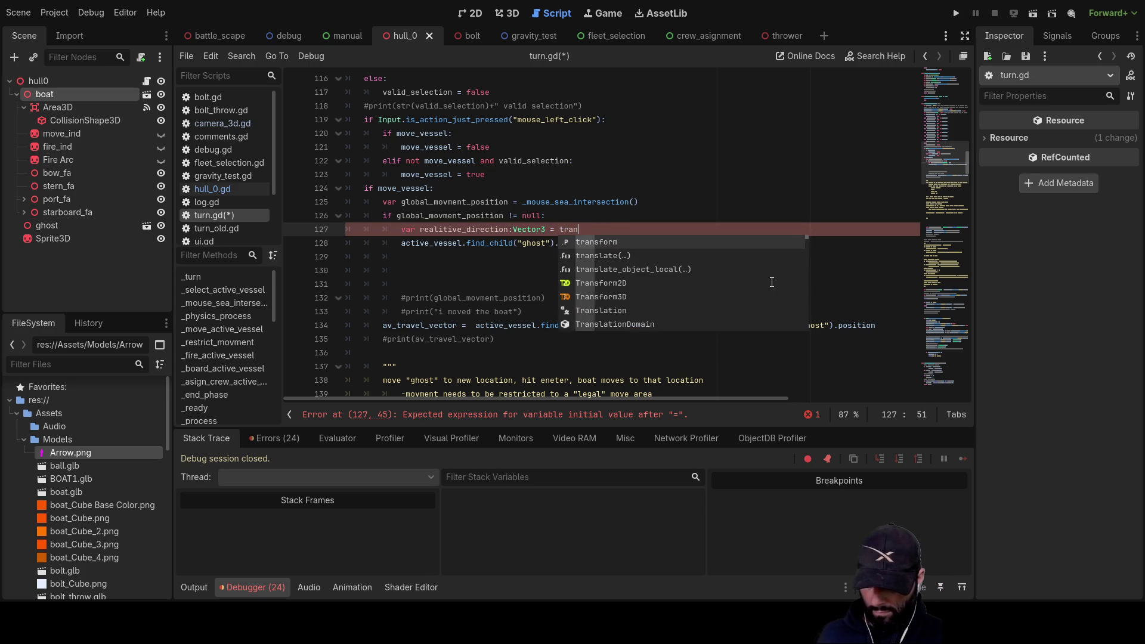
type("sform")
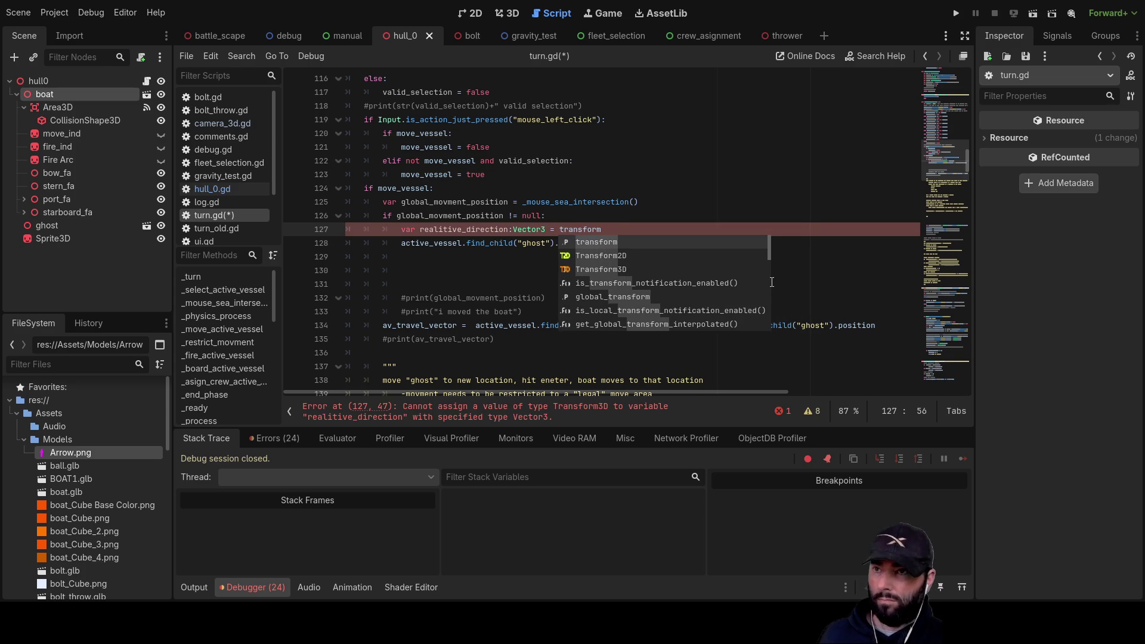
type(".bas")
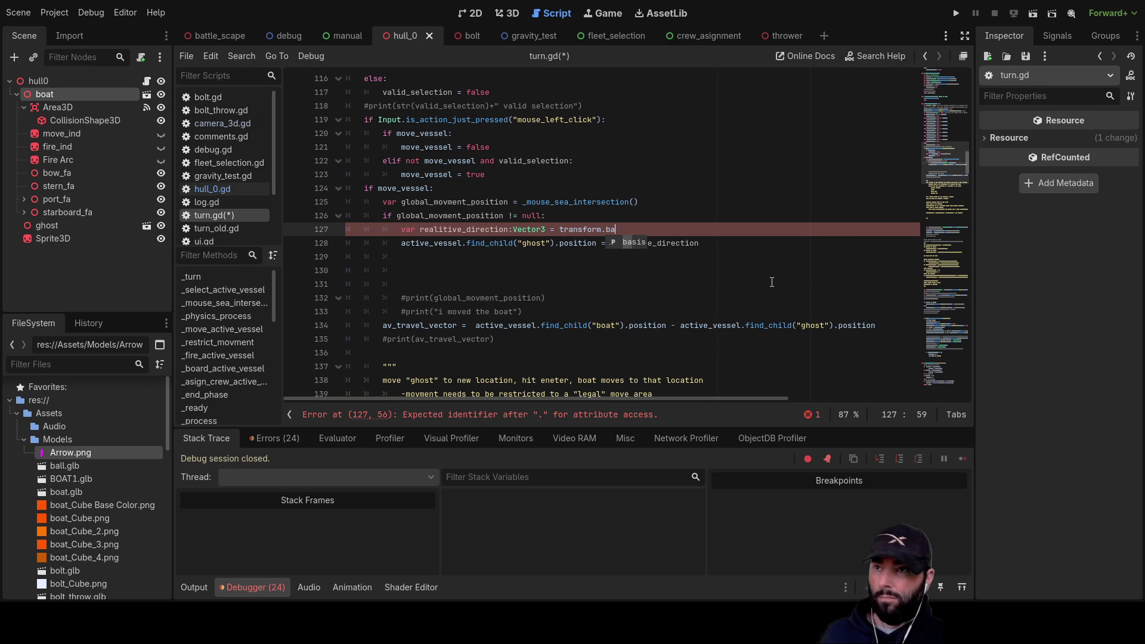
key("Return")
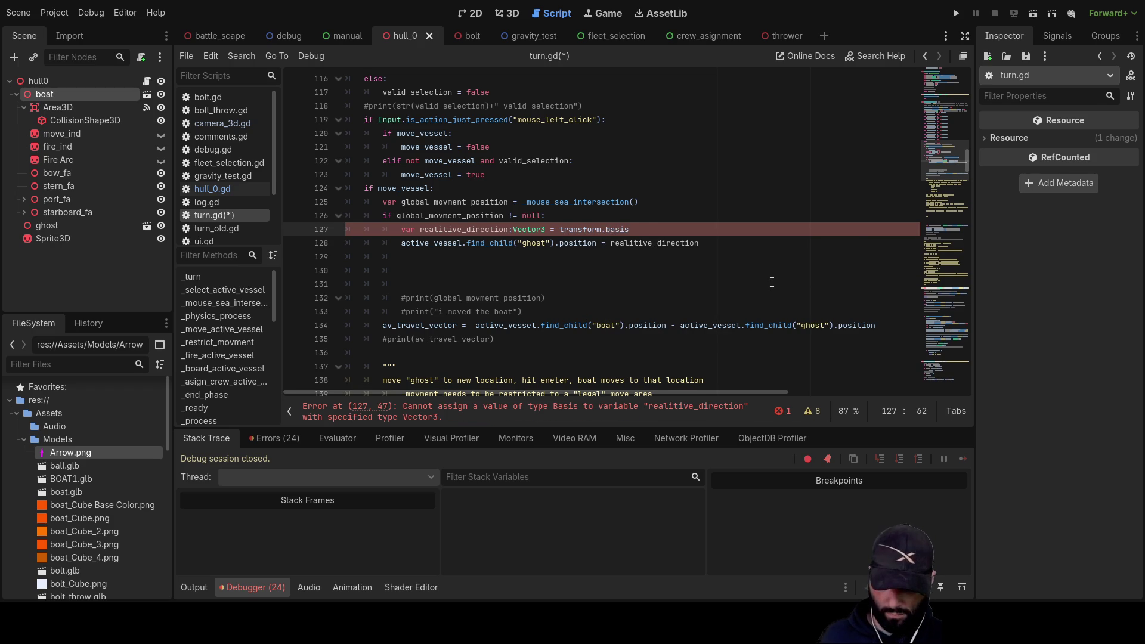
type(".glo")
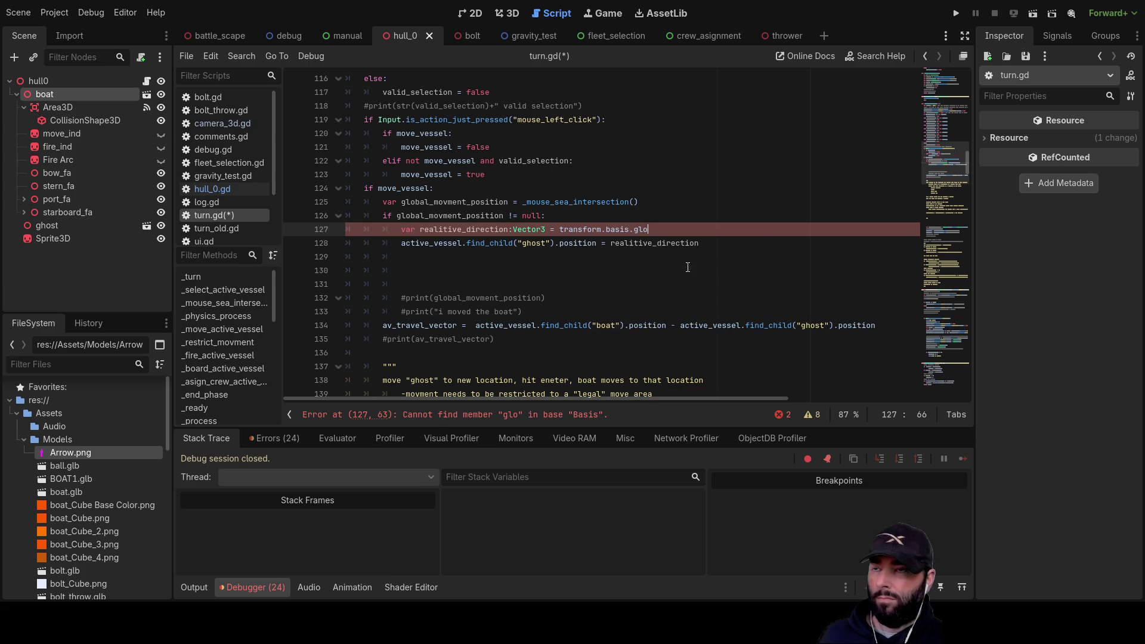
double_click(468, 202)
key("ctrl+c")
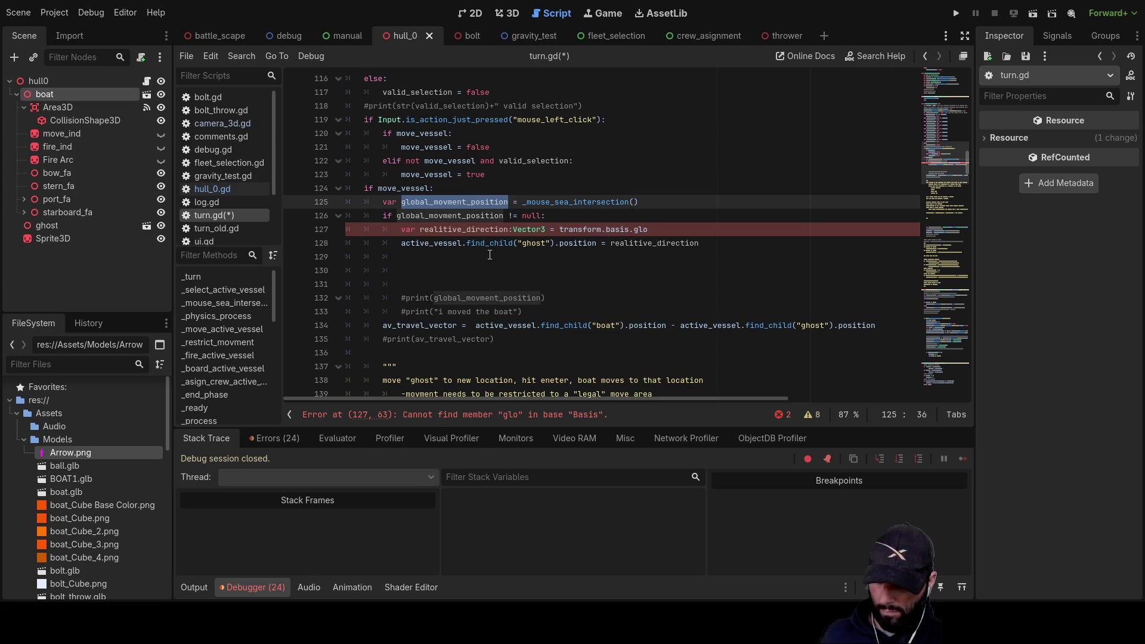
left_click(662, 229)
key("BackSpace")
key("BackSpace")
key("BackSpace")
key("ctrl+v")
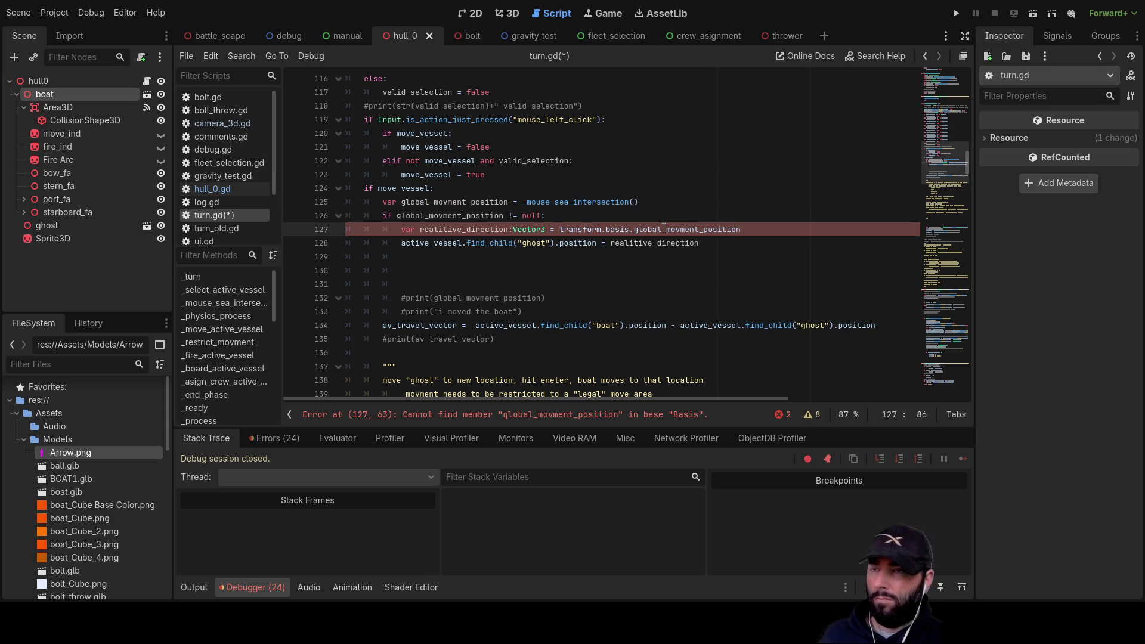
Remove the transform.basis prefix and append 'transform.orgin' to global_movment_position.
key("ctrl+Left")
key("BackSpace")
key("BackSpace")
key("BackSpace")
key("BackSpace")
key("BackSpace")
key("BackSpace")
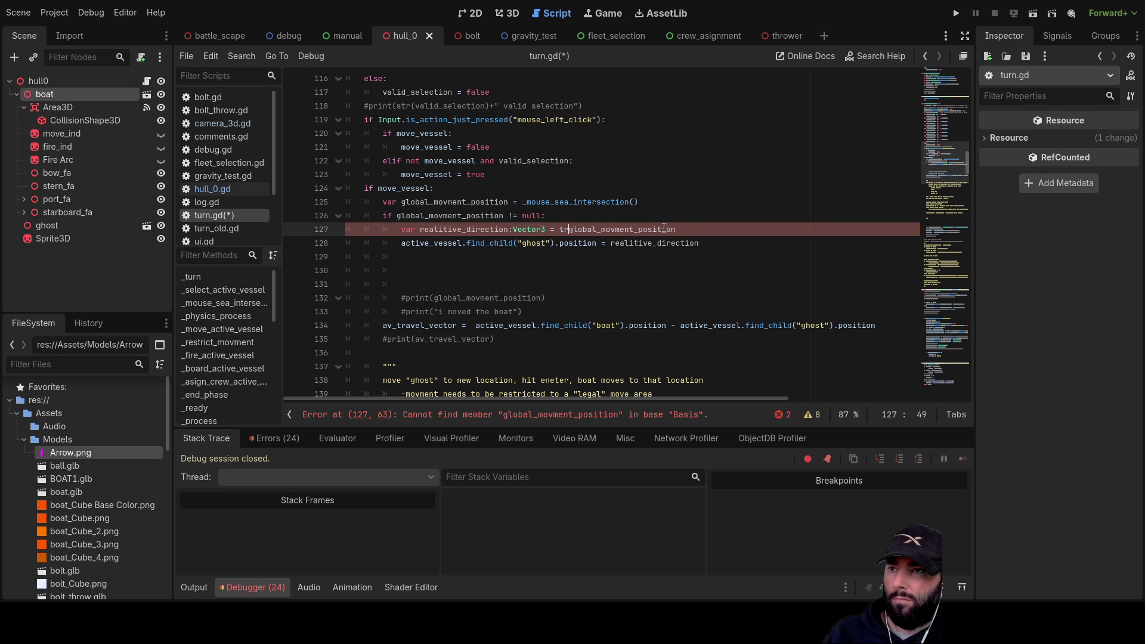
key("End")
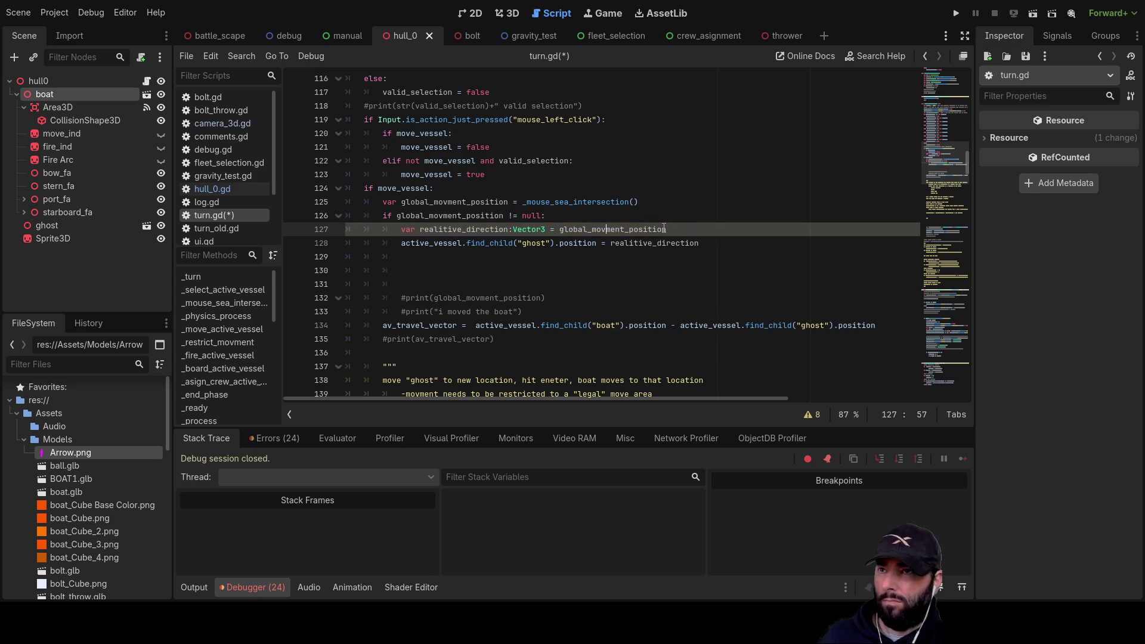
type("ytrans")
key("BackSpace")
key("BackSpace")
key("BackSpace")
type("trans")
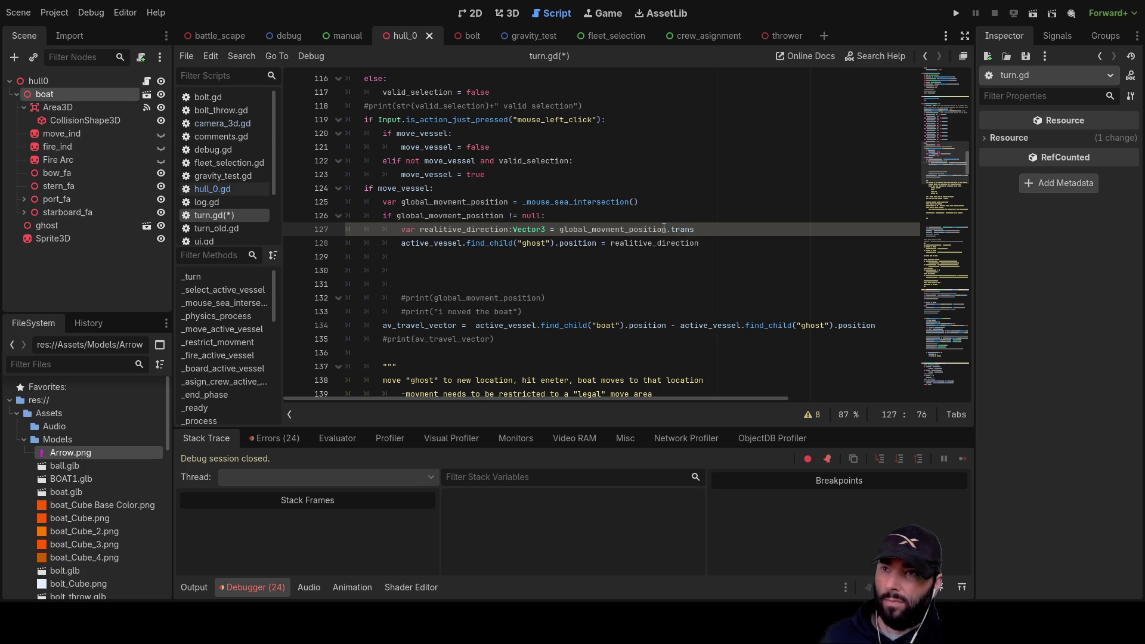
type("form")
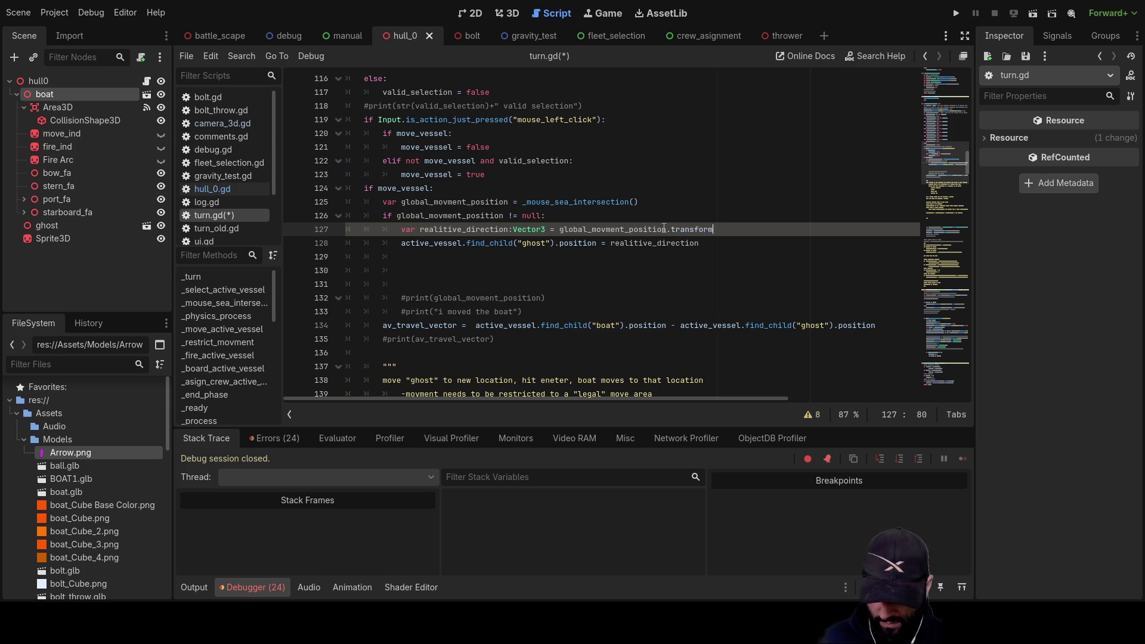
type(".orgin")
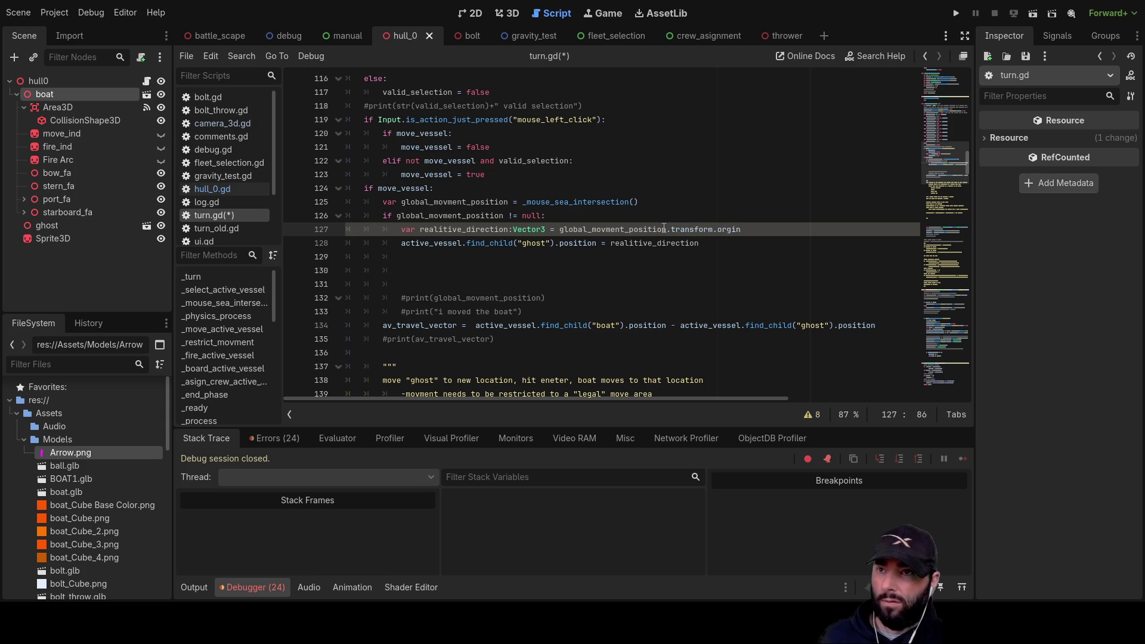
key("Up")
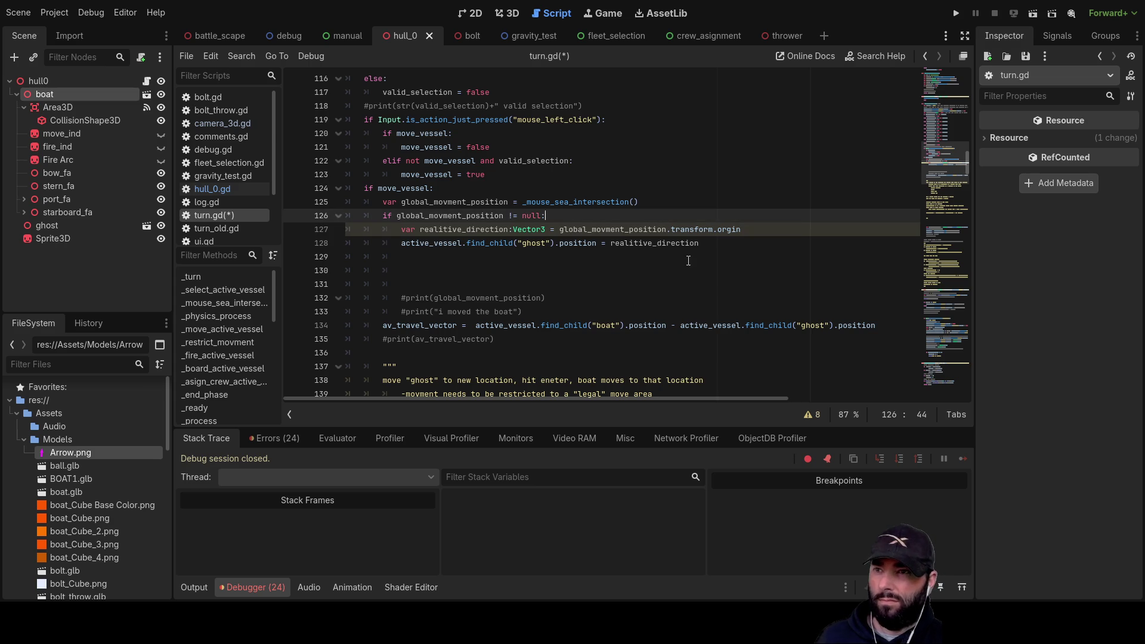
Run the game, try moving the ghost boat, and stop it after the line 127 error.
left_click(700, 243)
left_click(957, 13)
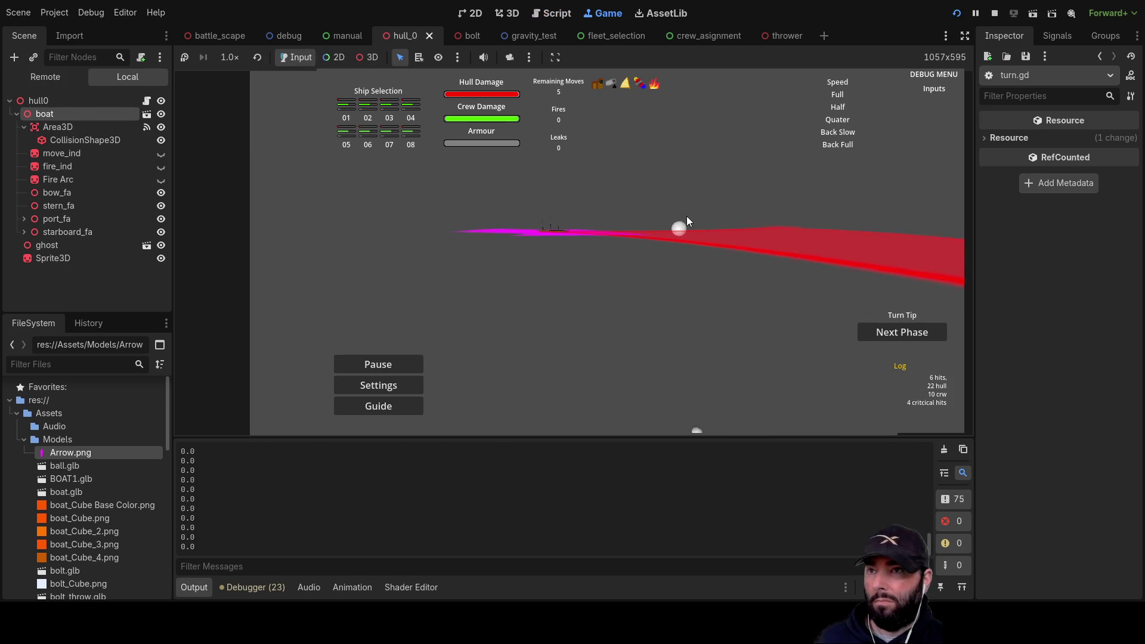
left_click(558, 231)
left_click(995, 13)
left_click(600, 284)
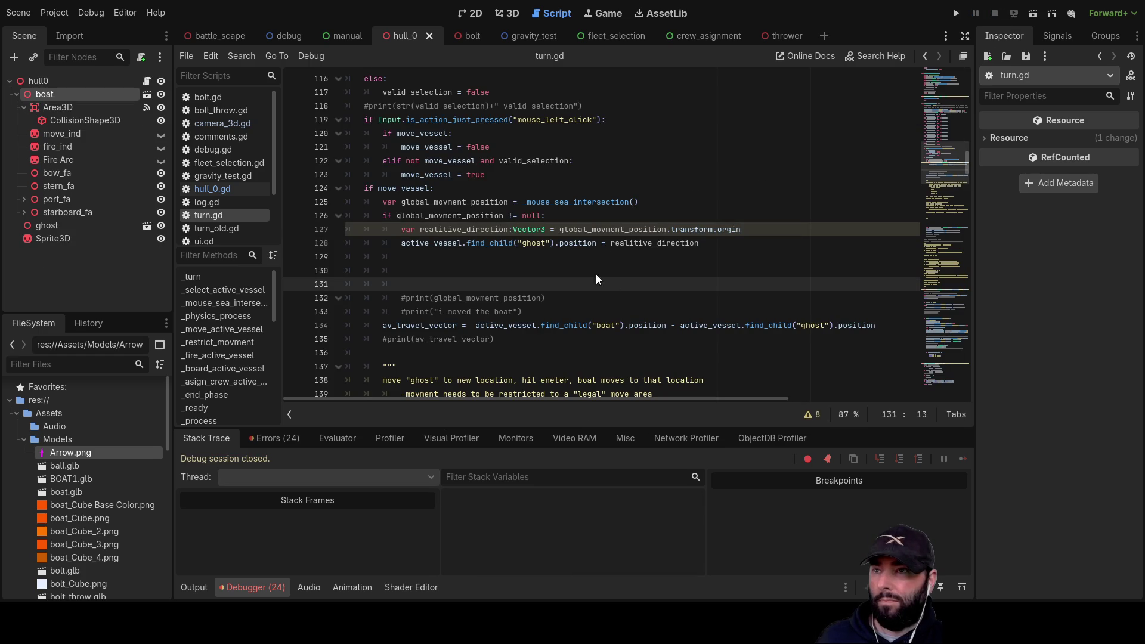
scroll(558, 265, "down", 4)
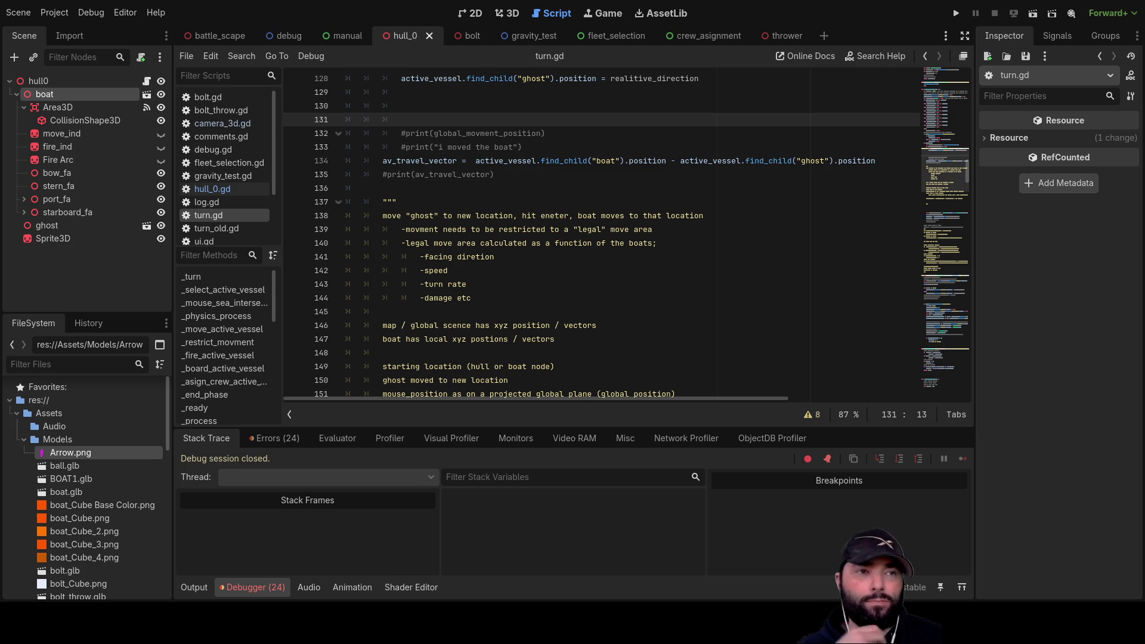
scroll(597, 239, "up", 3)
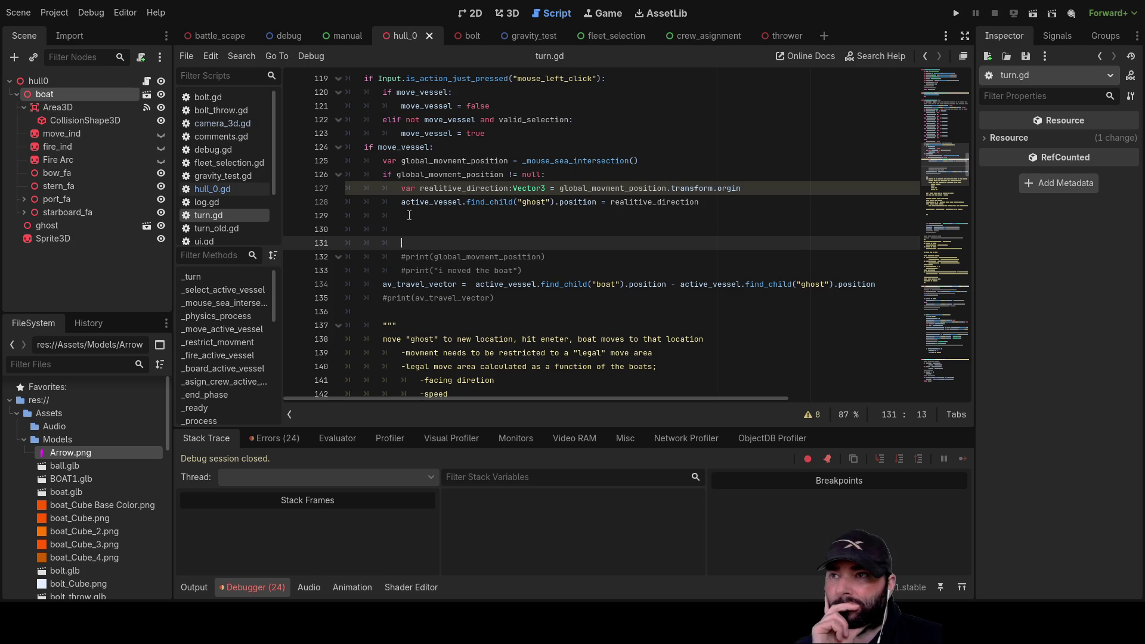
Replace global_movment_position.transform.orgin on line 127 with basis.x.
key("Up")
key("Up")
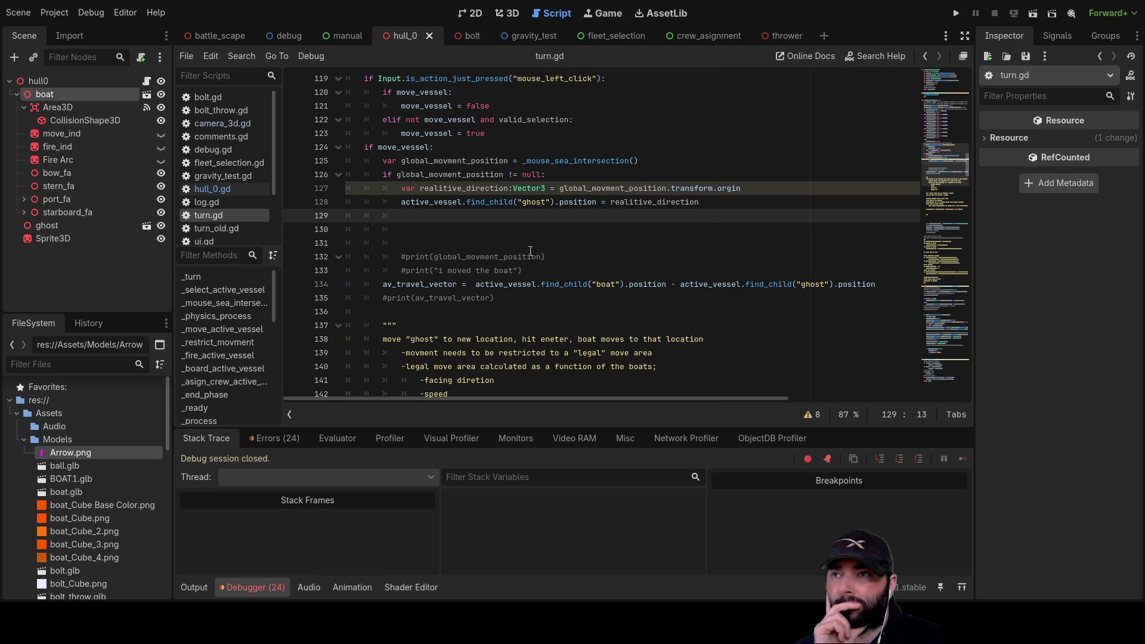
left_click(400, 189)
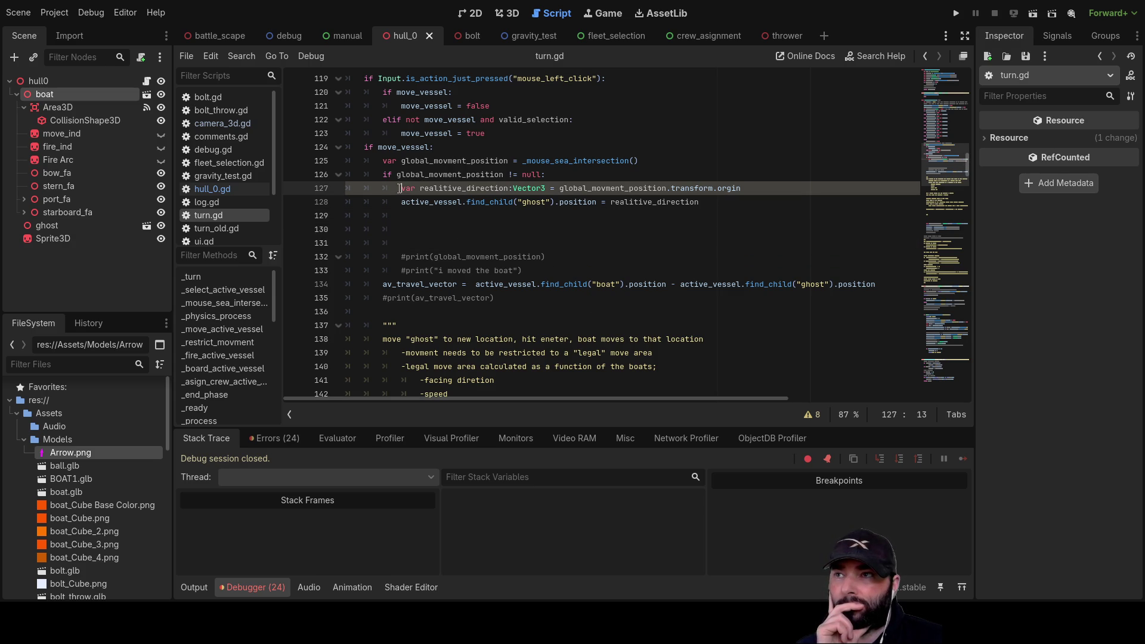
left_click_drag(561, 188, 741, 189)
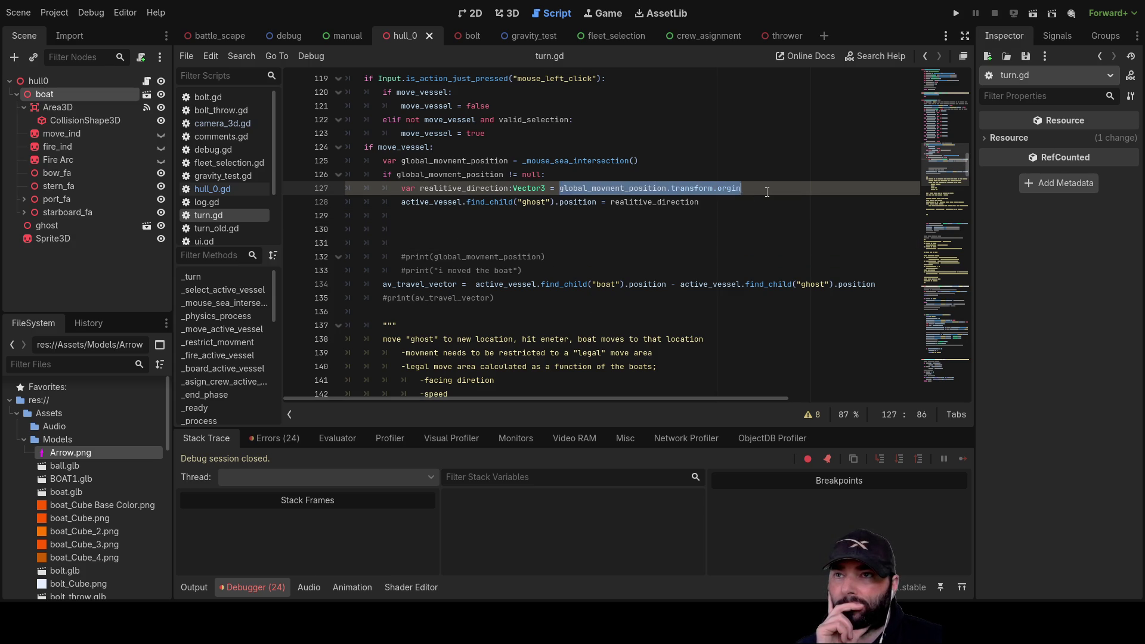
key("BackSpace")
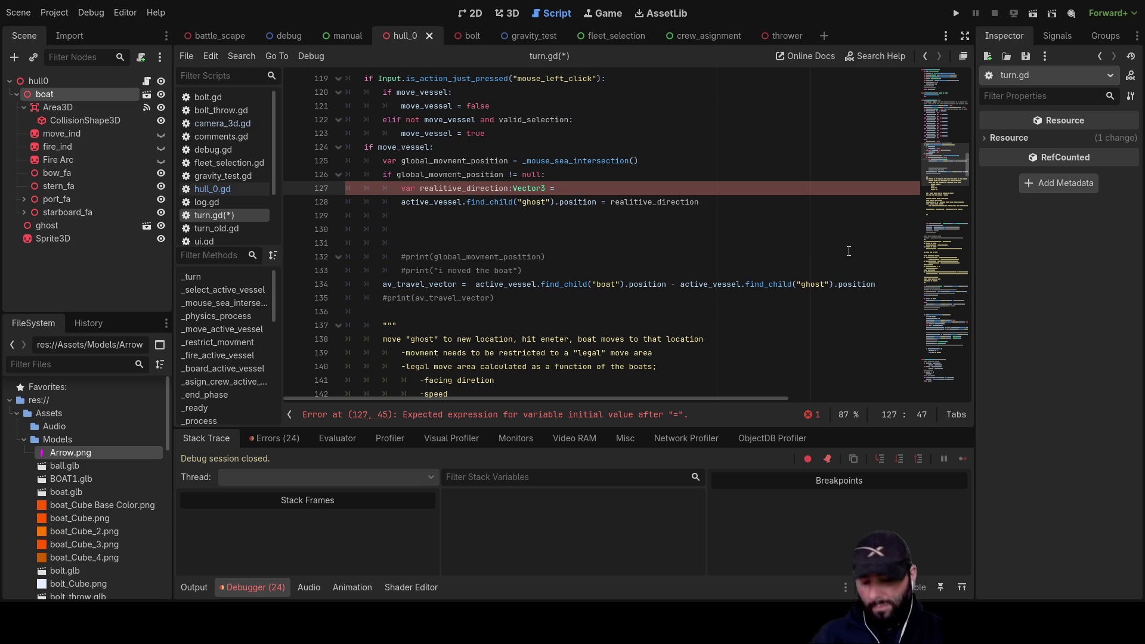
type("vba")
key("BackSpace")
key("BackSpace")
key("BackSpace")
type("bas")
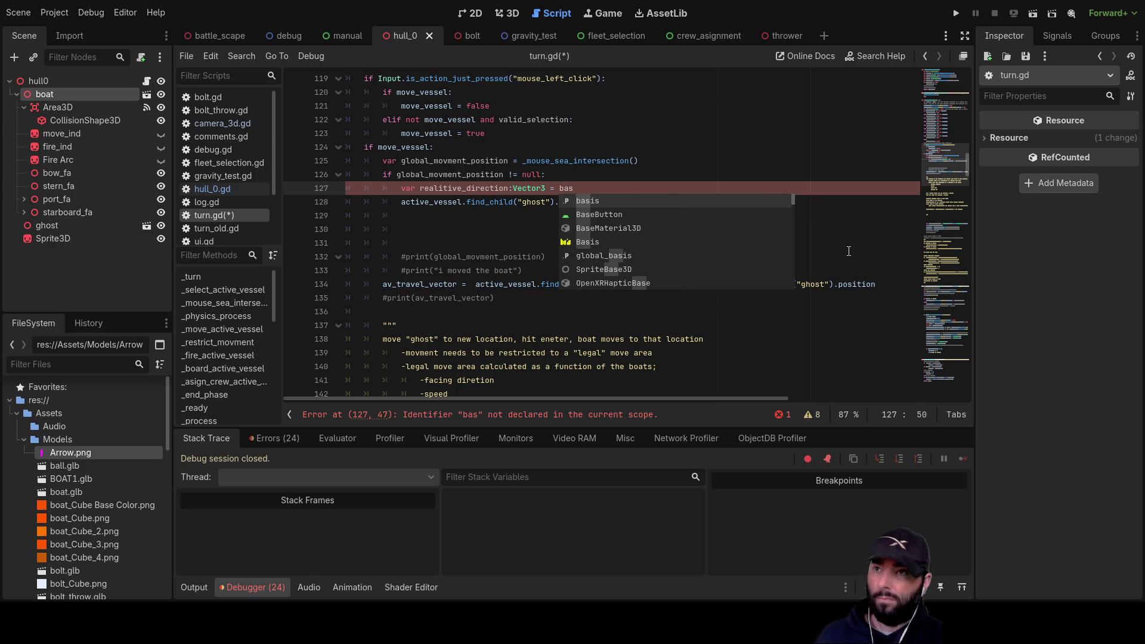
type("is")
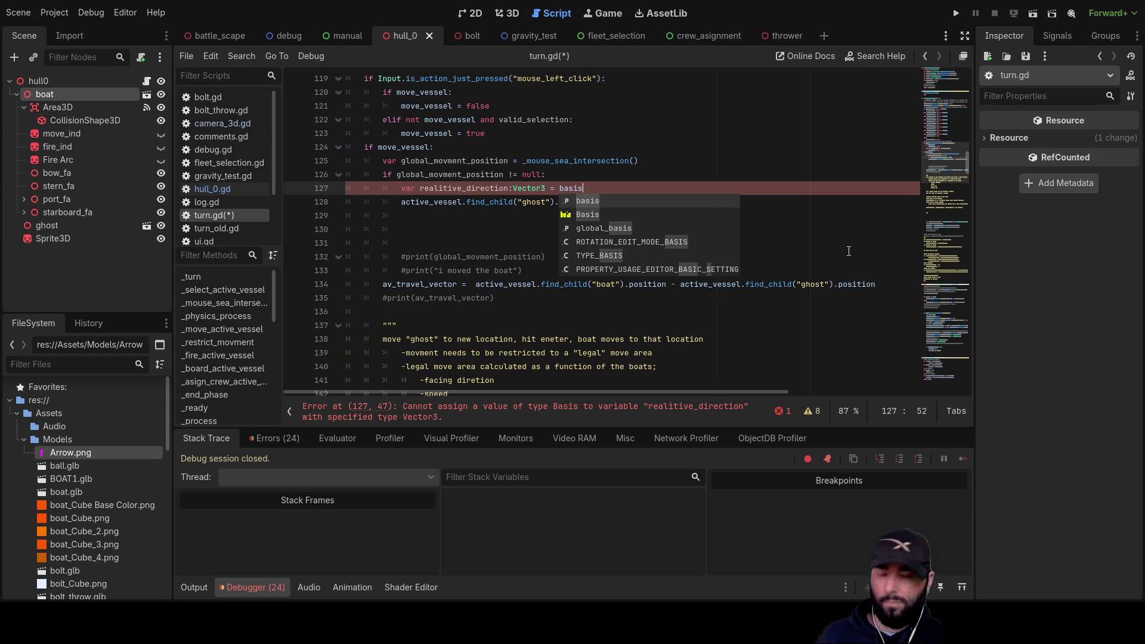
type(".x")
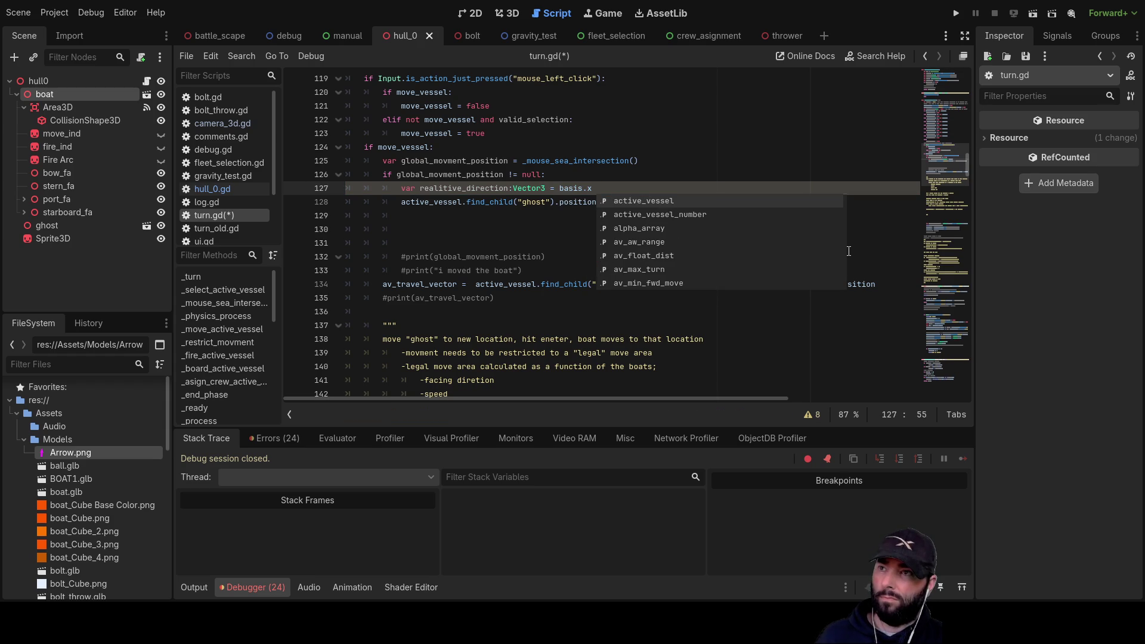
Make line 127 read basis.x * global_movment_position.x, copying the name from a line above.
double_click(477, 160)
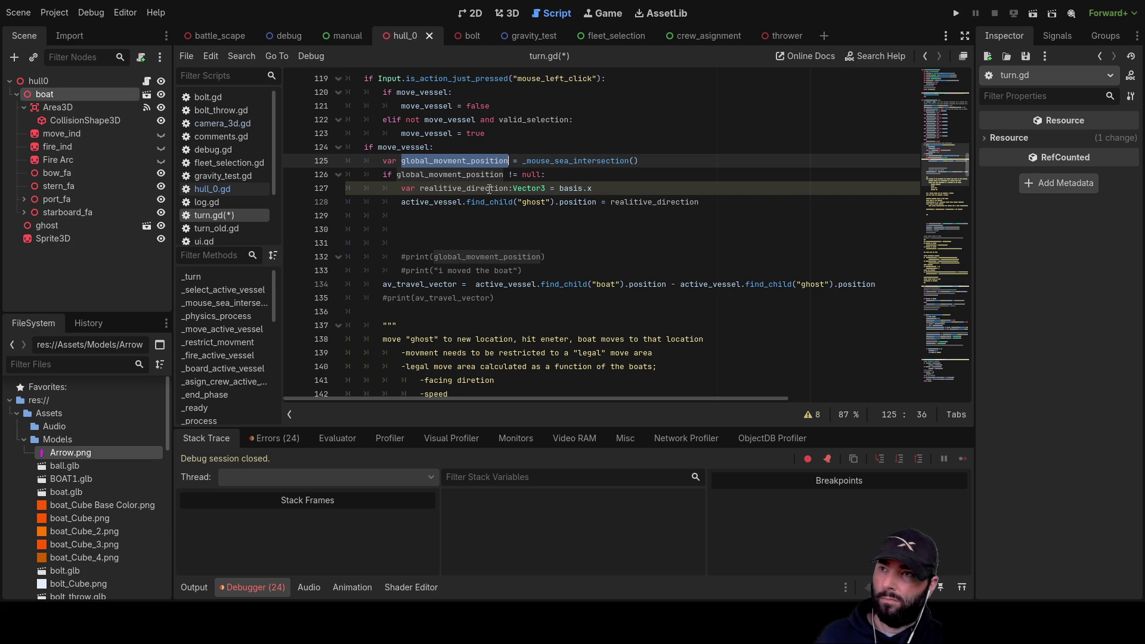
left_click(603, 184)
double_click(460, 175)
key("ctrl+c")
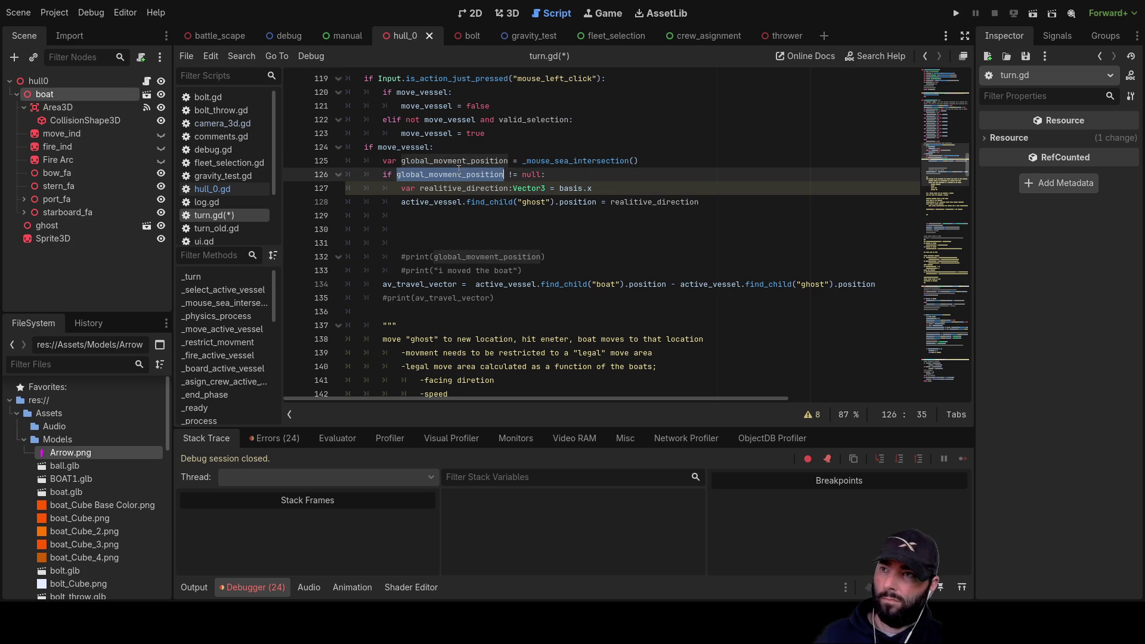
left_click(605, 188)
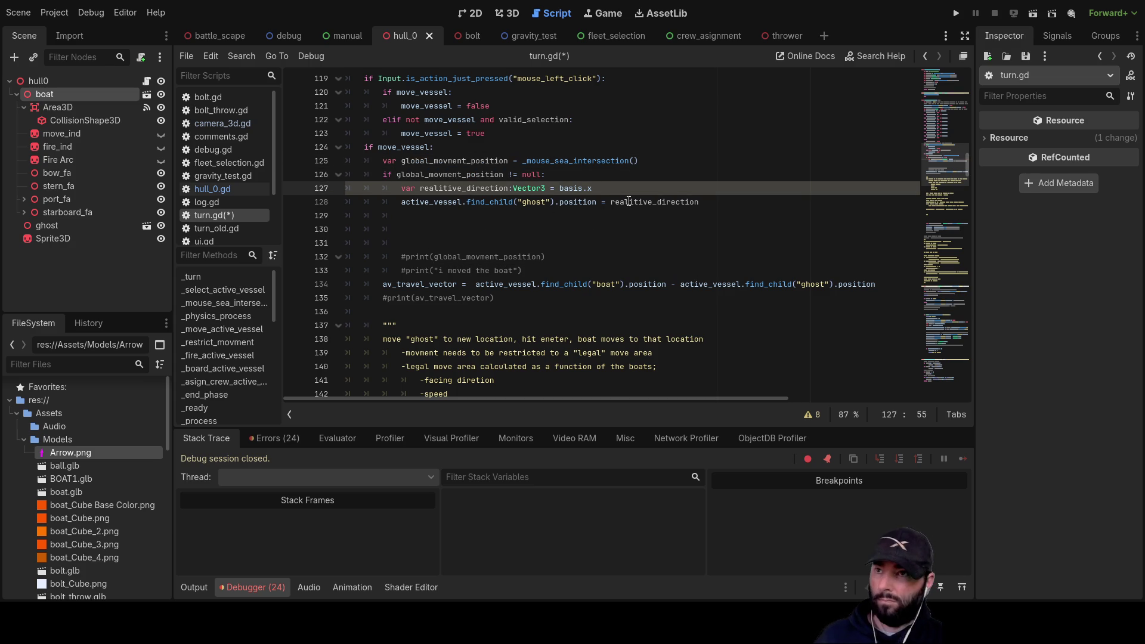
key("ctrl+v")
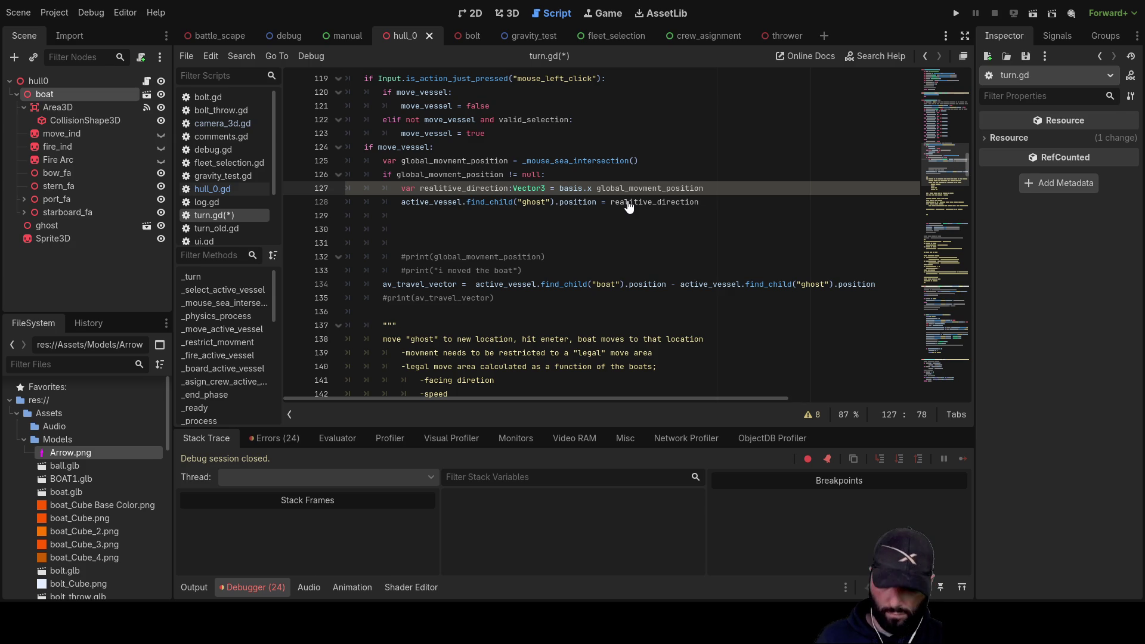
type(".x")
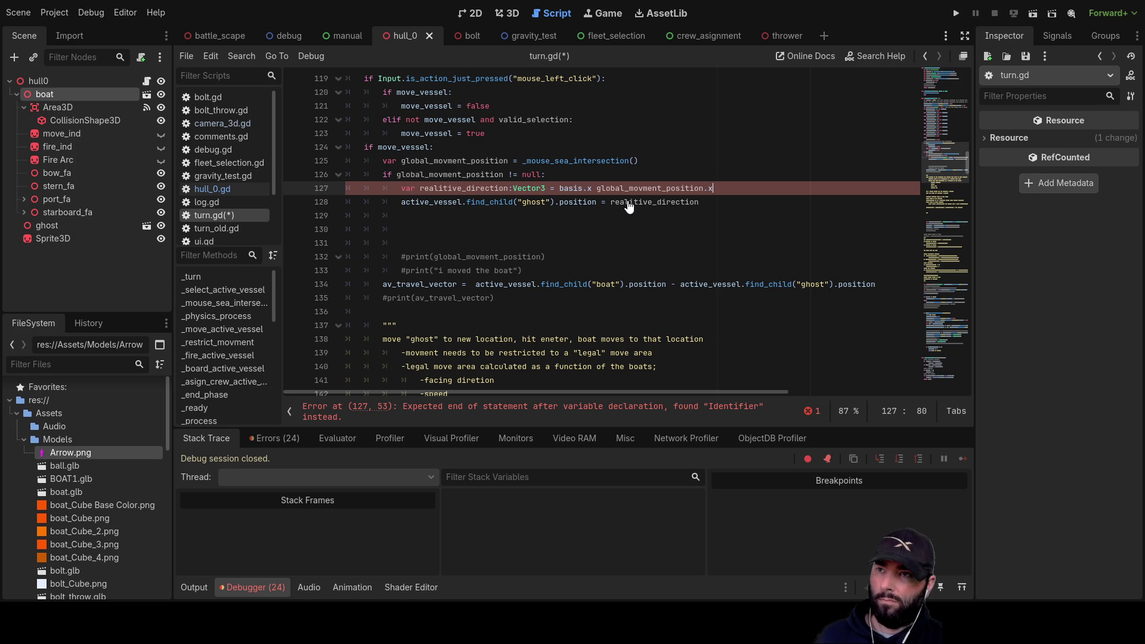
key("Left")
key("Left")
key("Left")
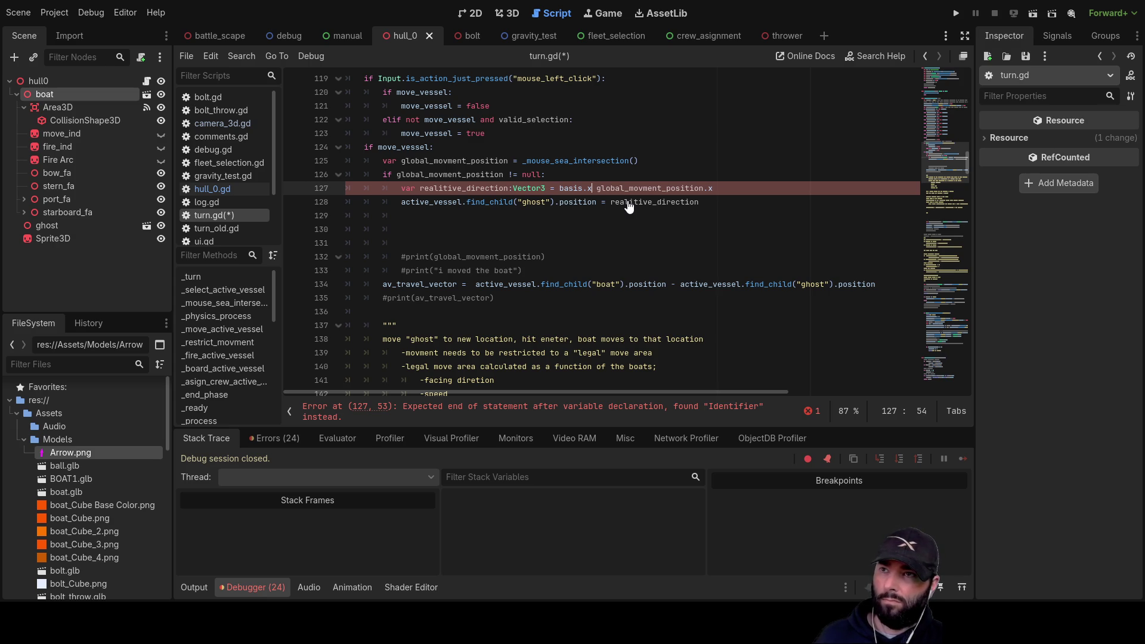
type("*")
key("Right")
key("Right")
key("Right")
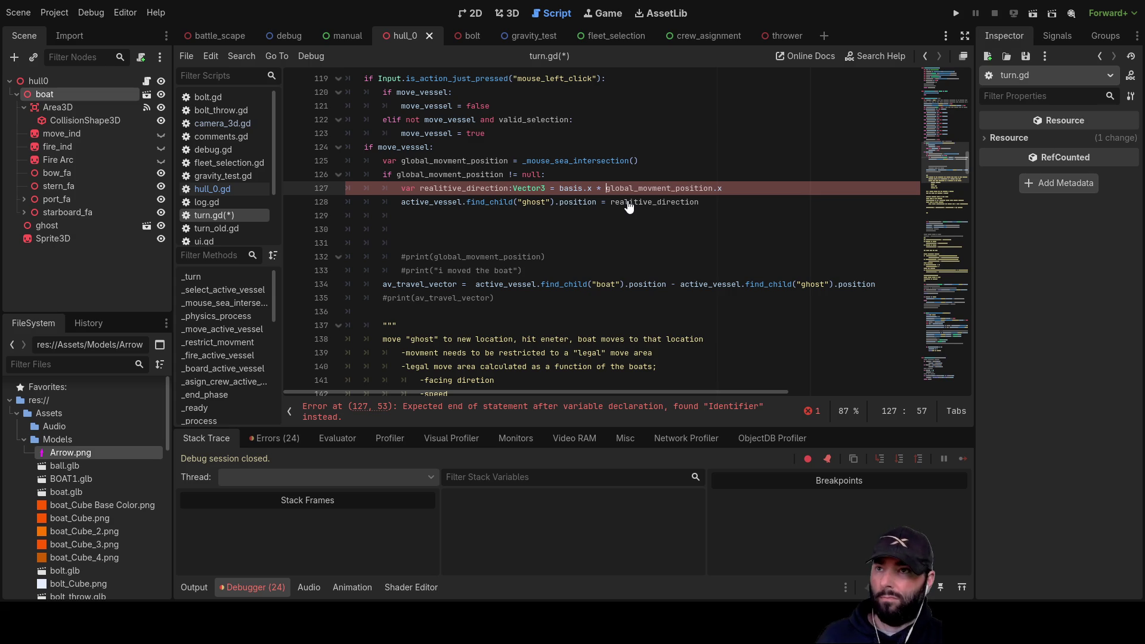
key("Right")
key("Right")
key("Right")
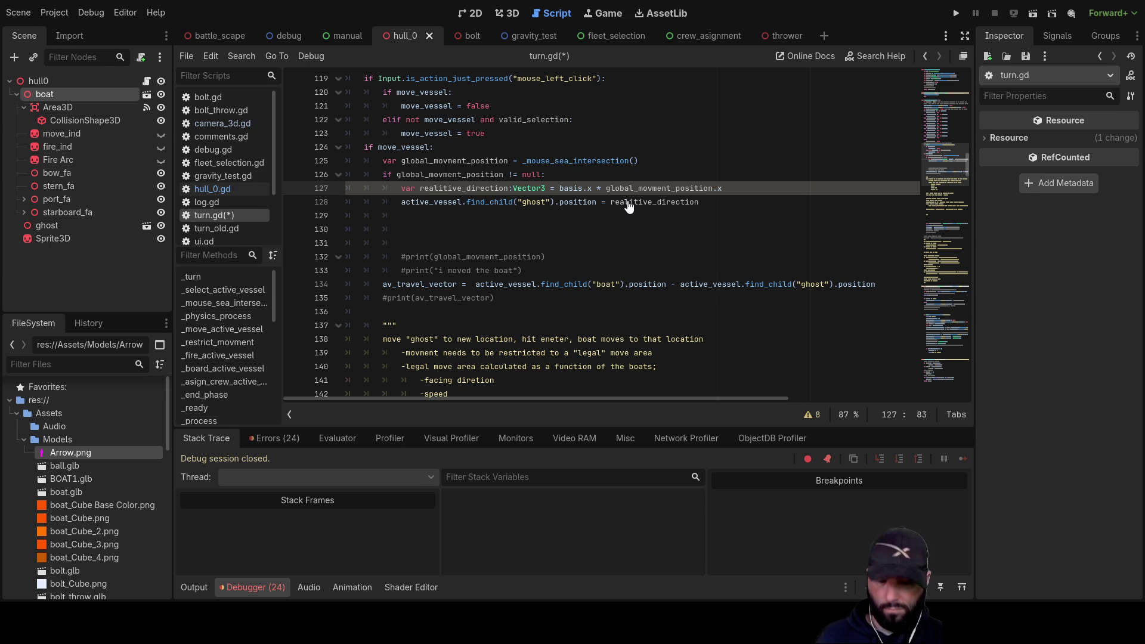
Append '- basis.z * global_movment_position.z' to line 127 and run the game.
type(" -bas")
key("Return")
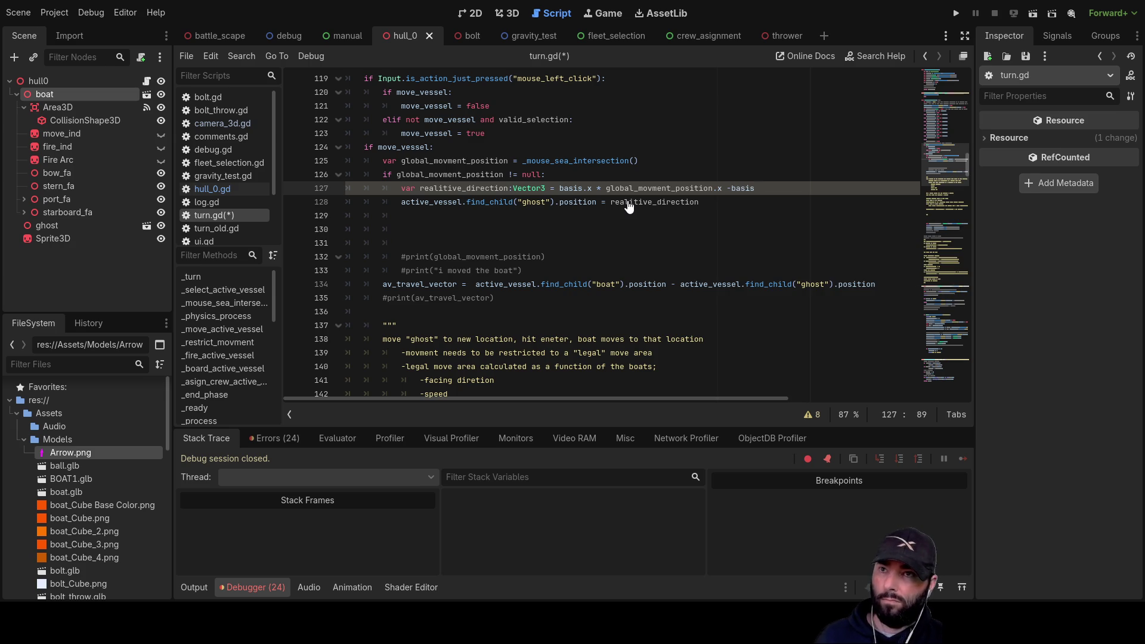
type(".z")
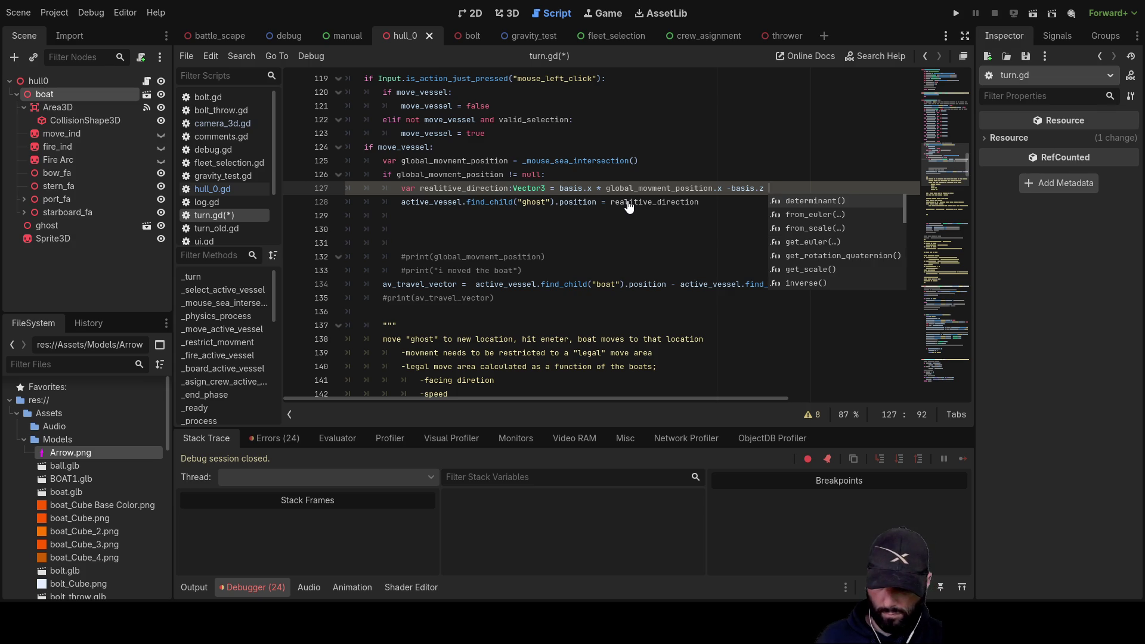
type(" * global")
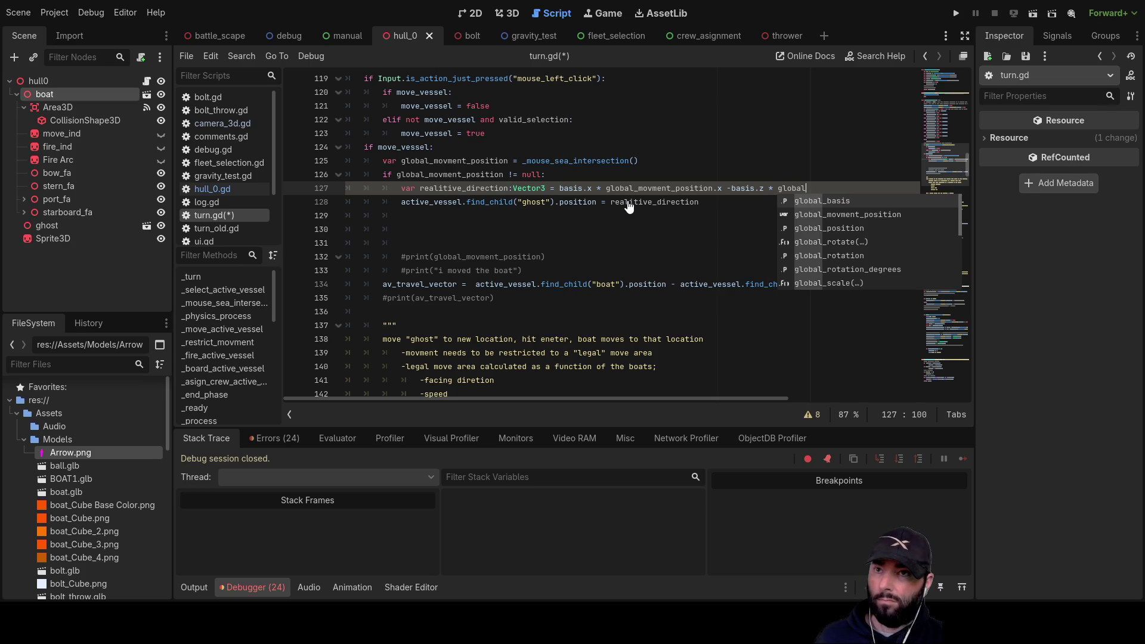
key("Down")
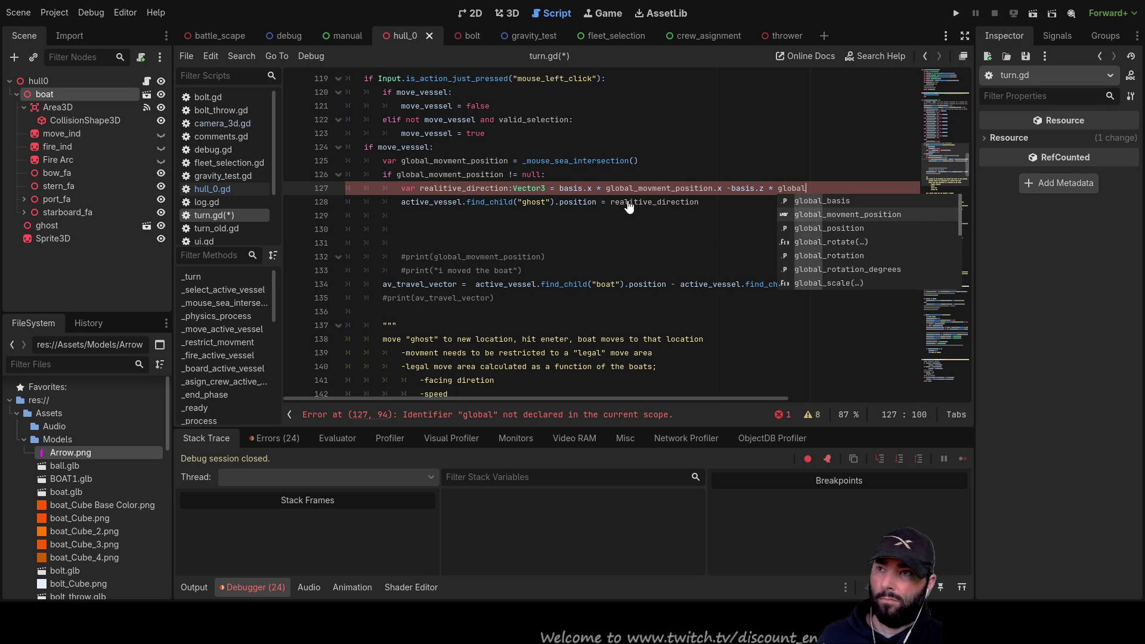
key("Return")
type(".z")
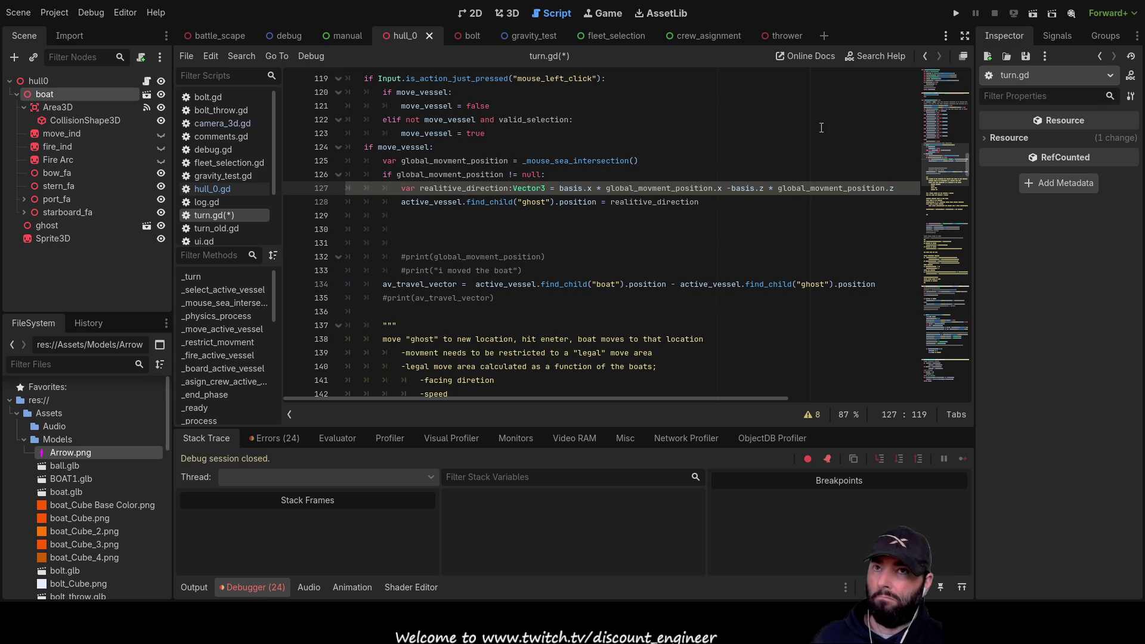
left_click(956, 13)
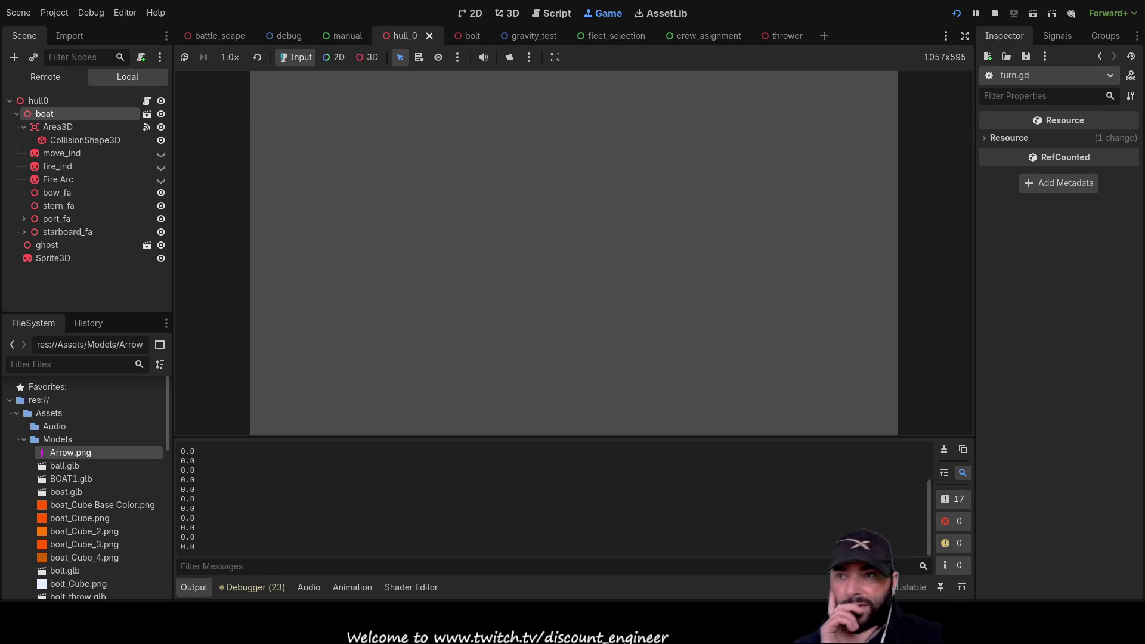
Move around the ship with A, W, S and Q, then stop the game with F8 and return to line 127.
key("a")
key("w")
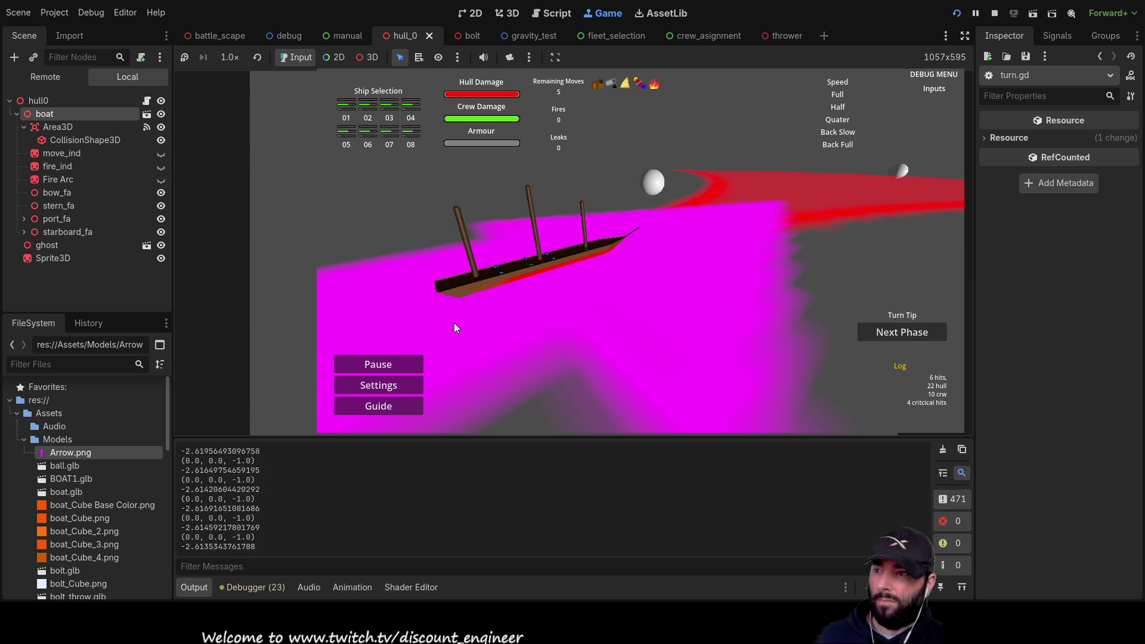
key("a")
key("s")
key("w")
key("q")
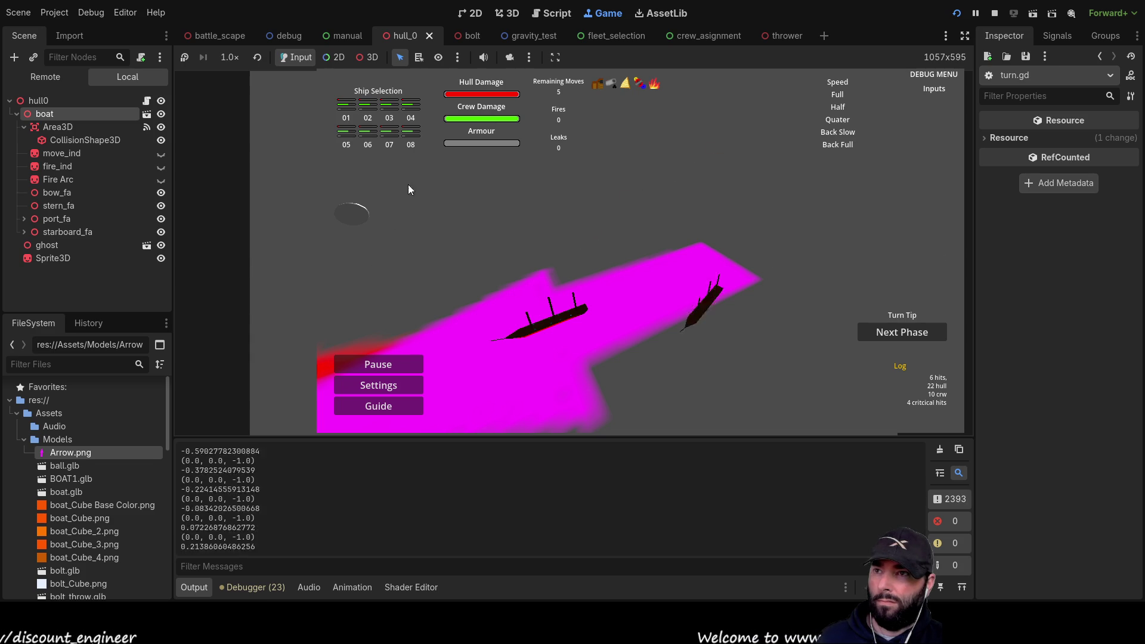
key("F8")
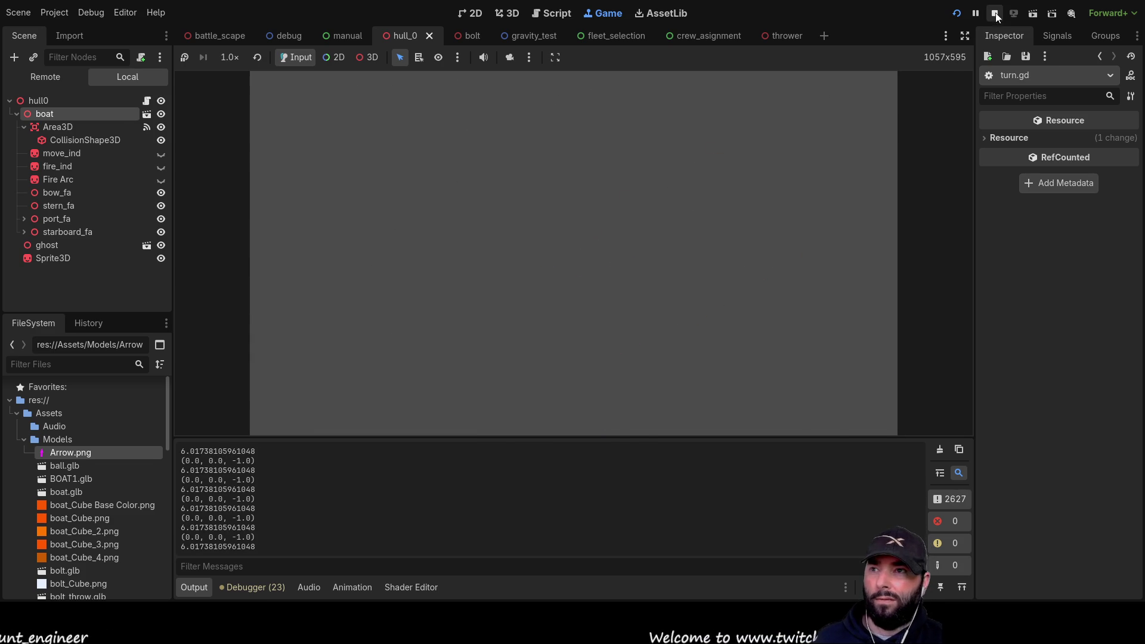
left_click(765, 188)
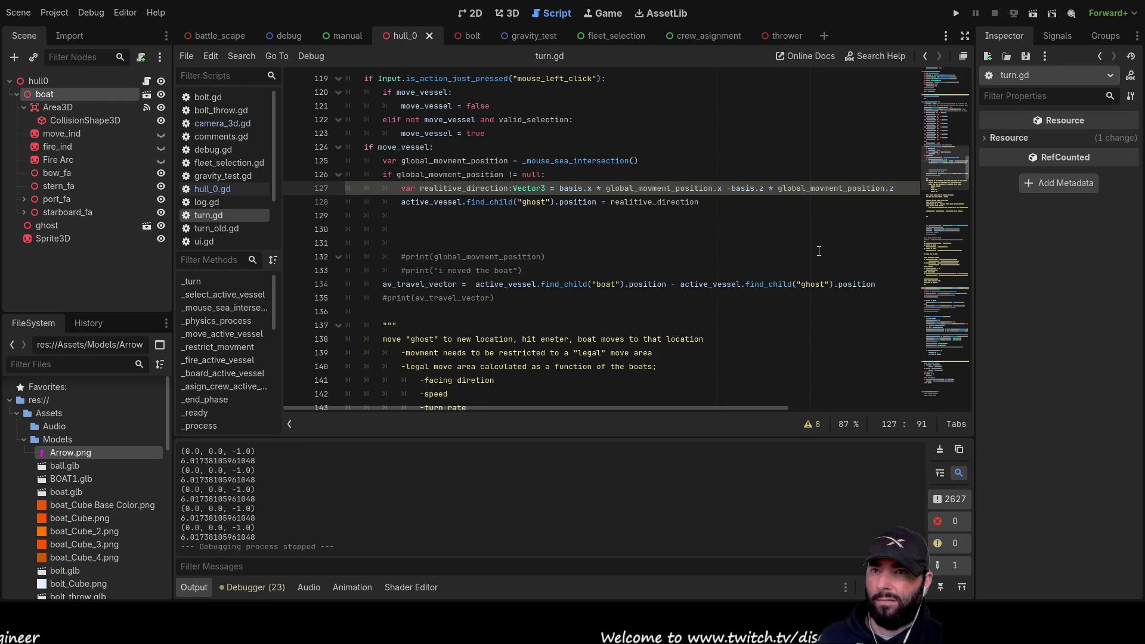
Change the second term's basis.z to basis.x, then restore it to basis.z.
key("BackSpace")
type("x")
key("Right")
key("Right")
key("Right")
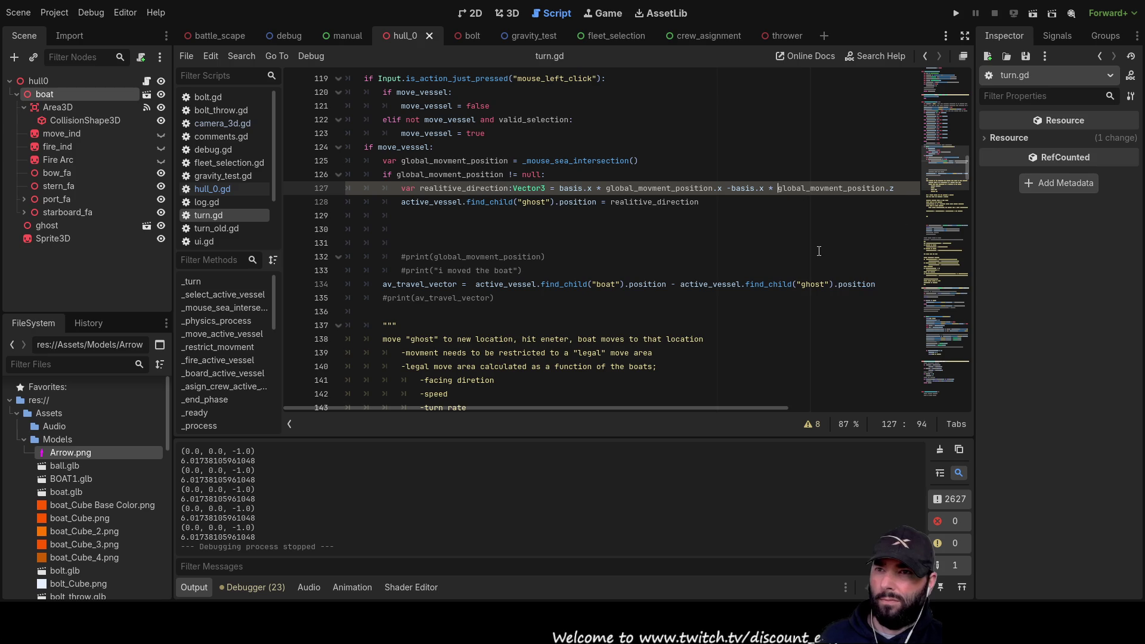
key("Right")
key("Right")
key("Right")
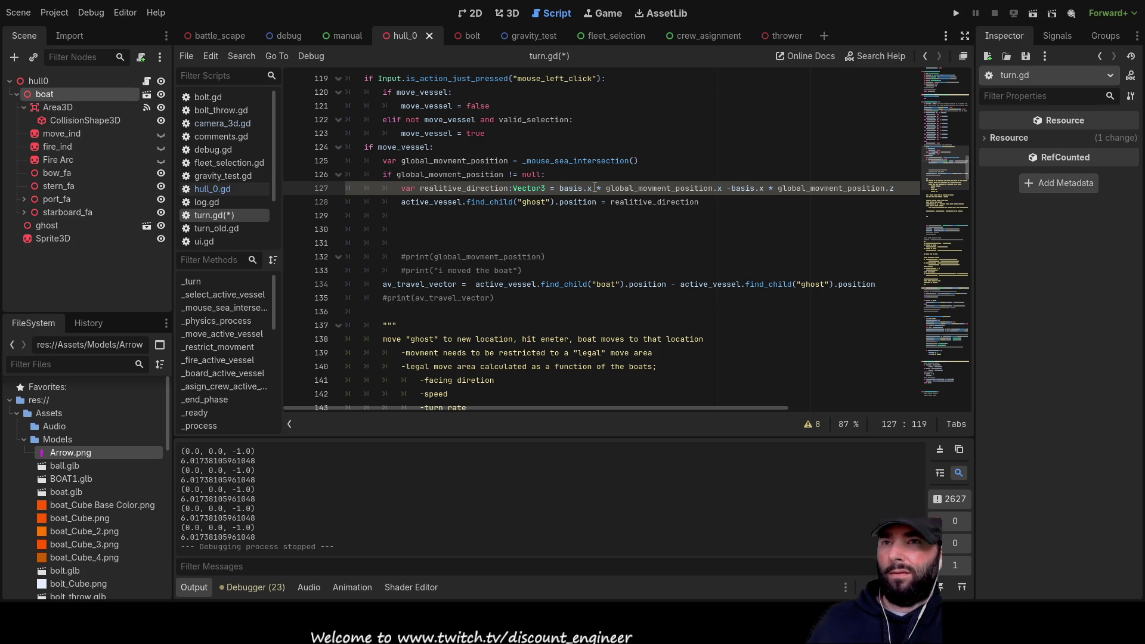
left_click(765, 189)
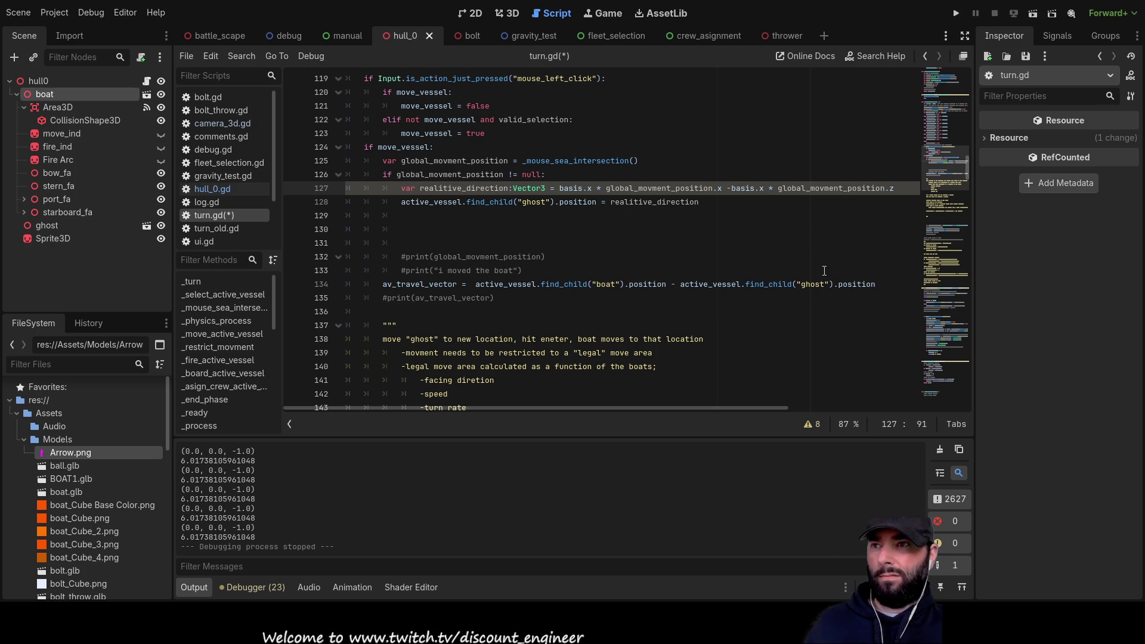
key("BackSpace")
type("z")
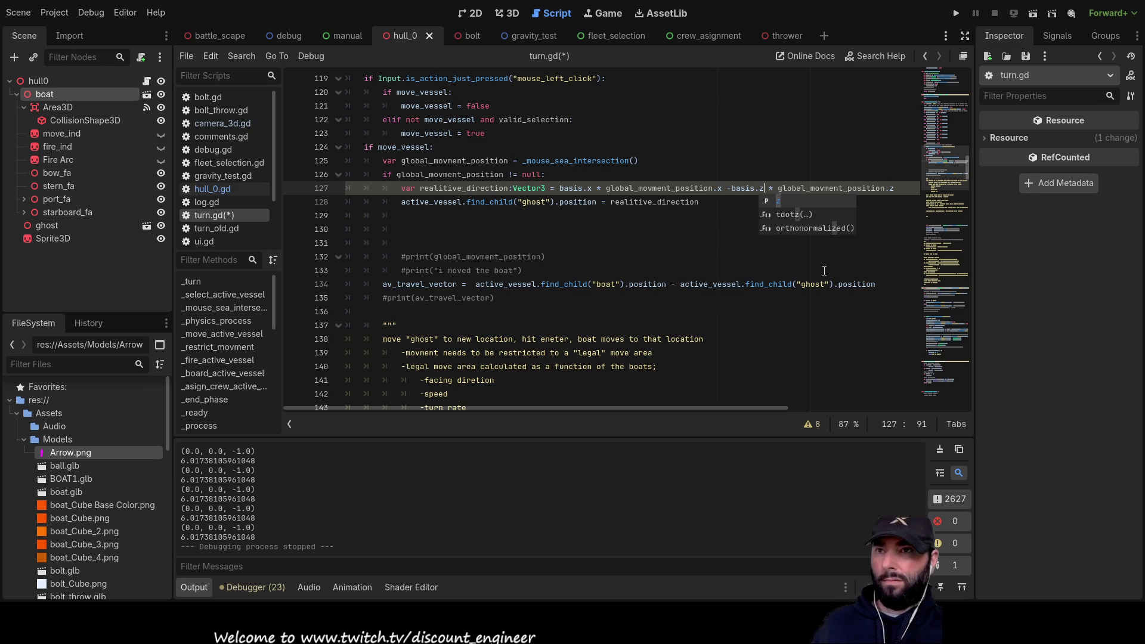
key("Escape")
Swap the position components so basis.x multiplies .z and basis.z multiplies .x.
key("End")
key("BackSpace")
type("x")
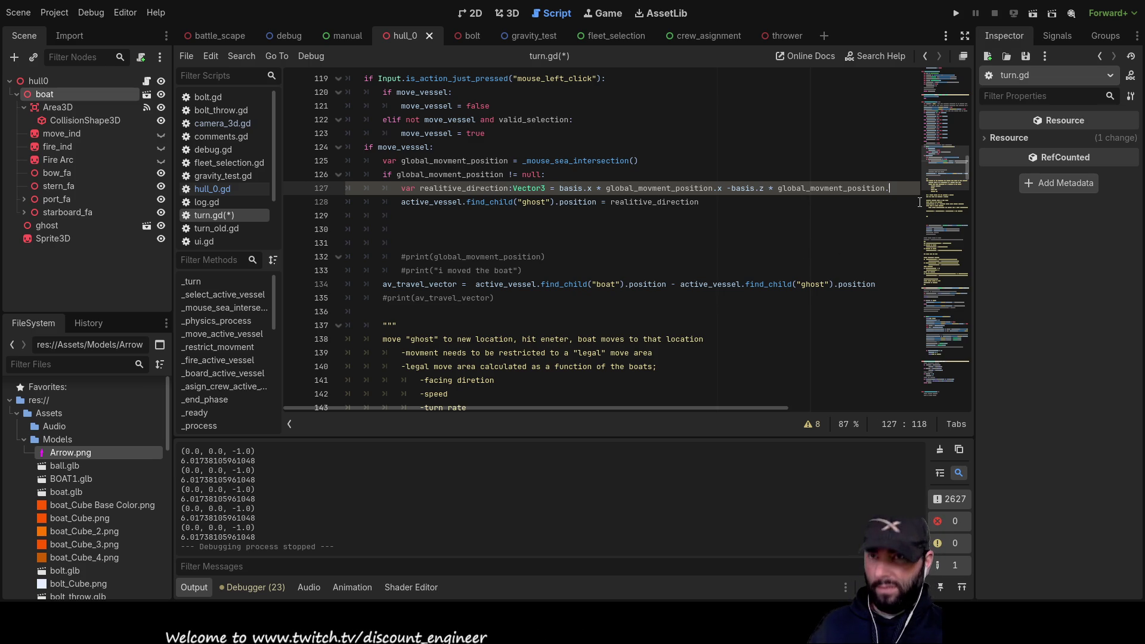
left_click(727, 189)
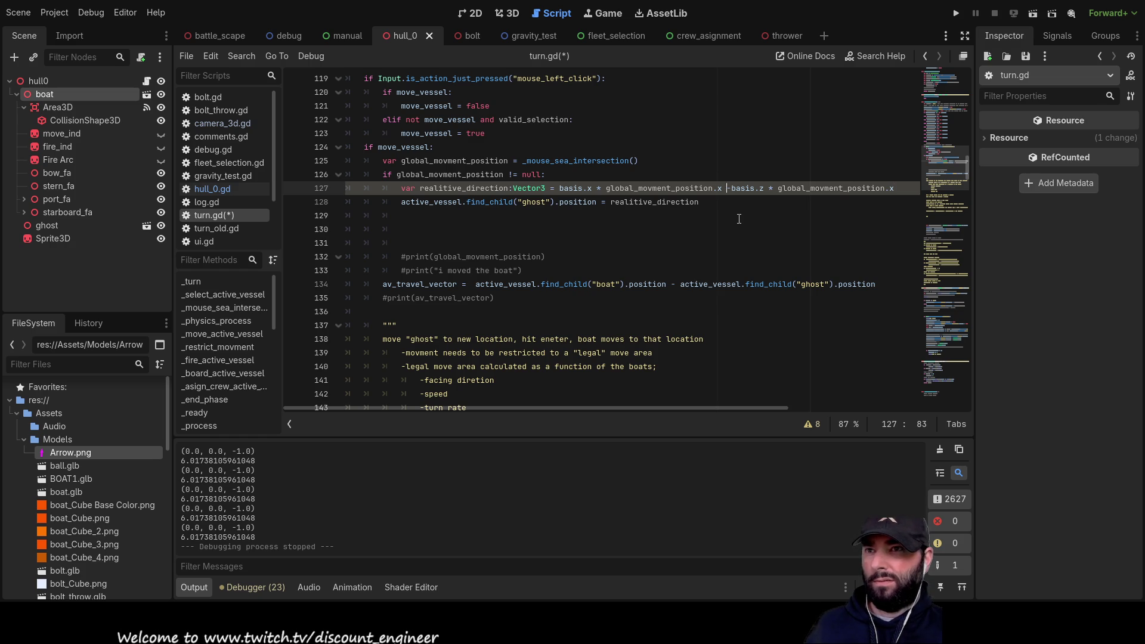
key("Left")
key("BackSpace")
type("z")
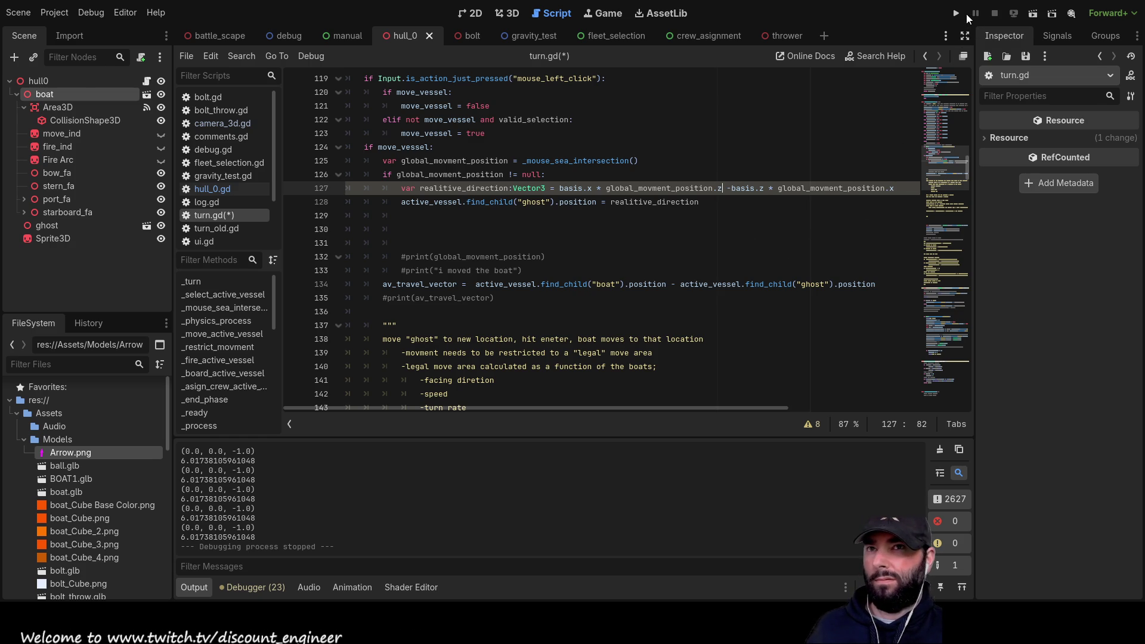
Launch the game, orbit the camera, and send the ghost boat across the sea.
left_click(960, 15)
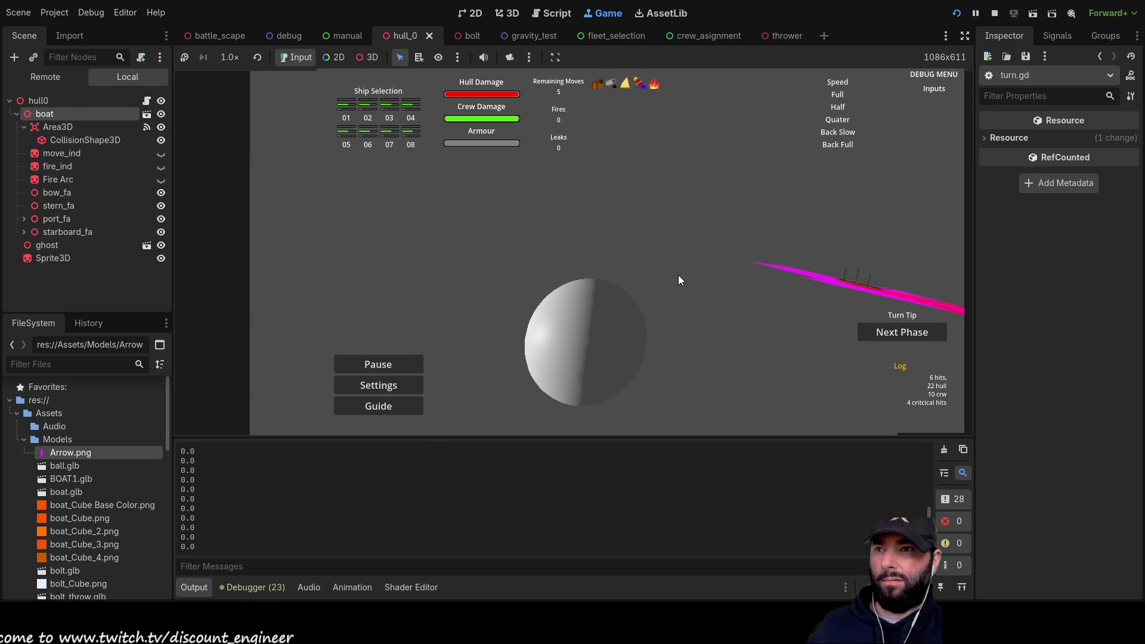
scroll(697, 264, "up", 3)
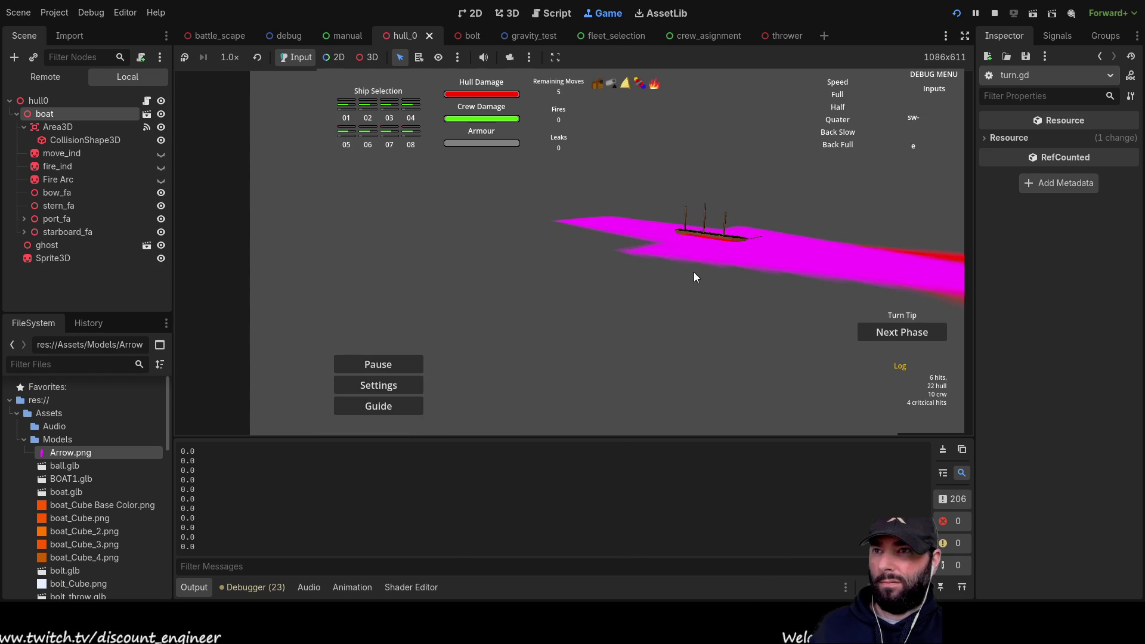
key("d")
key("q")
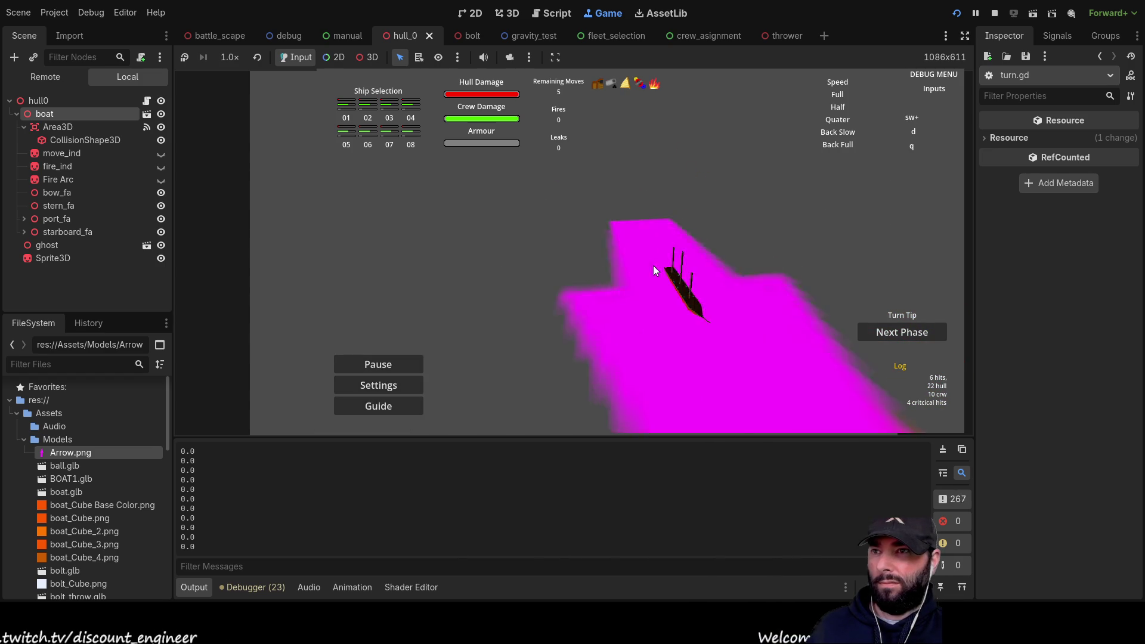
scroll(653, 266, "down", 2)
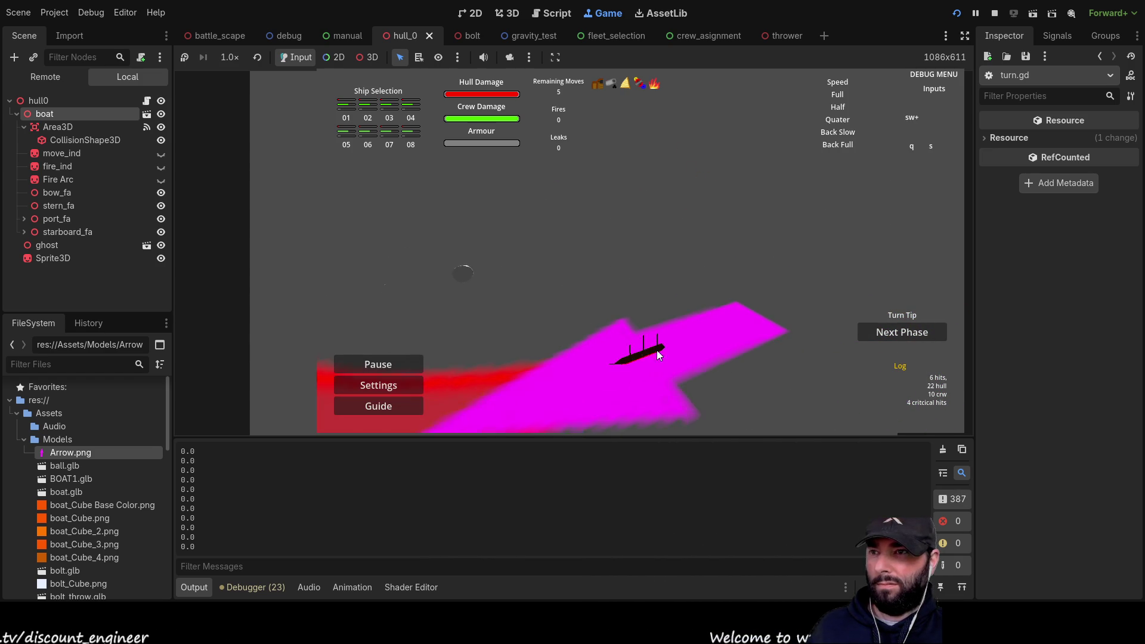
left_click(640, 349)
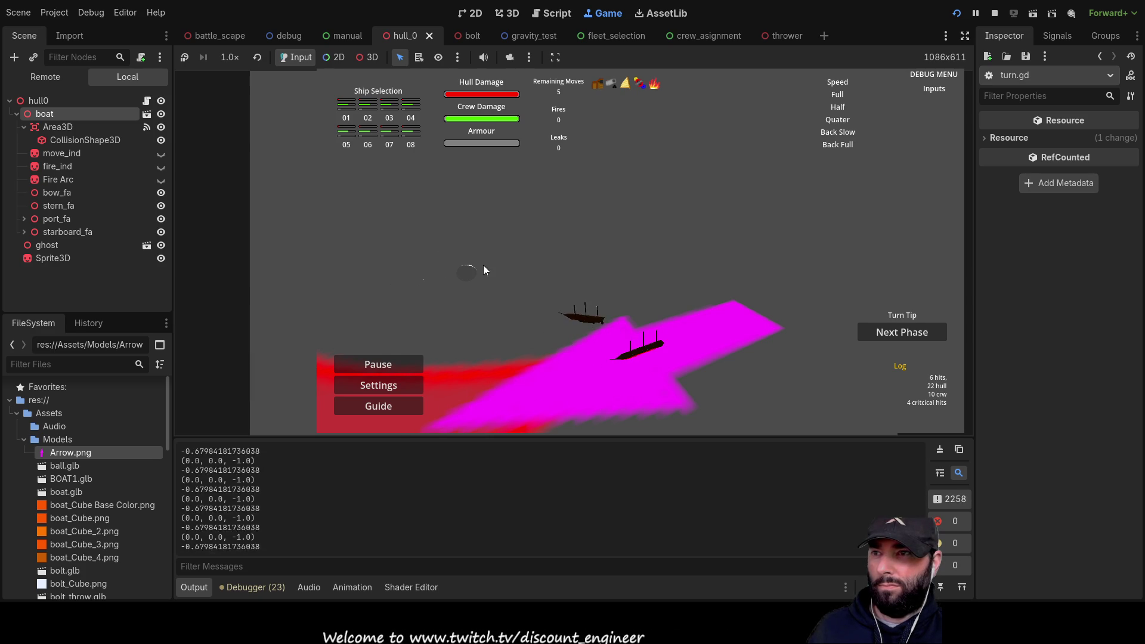
Swing the camera around the ship to watch the arrows, then stop the game.
key("d")
key("s")
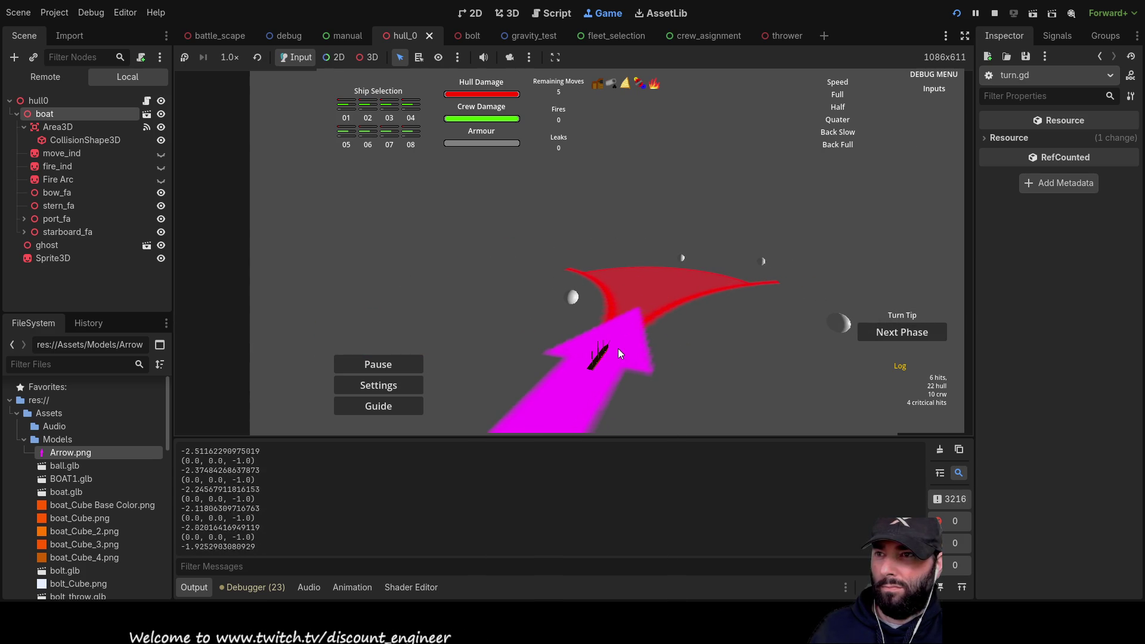
key("a")
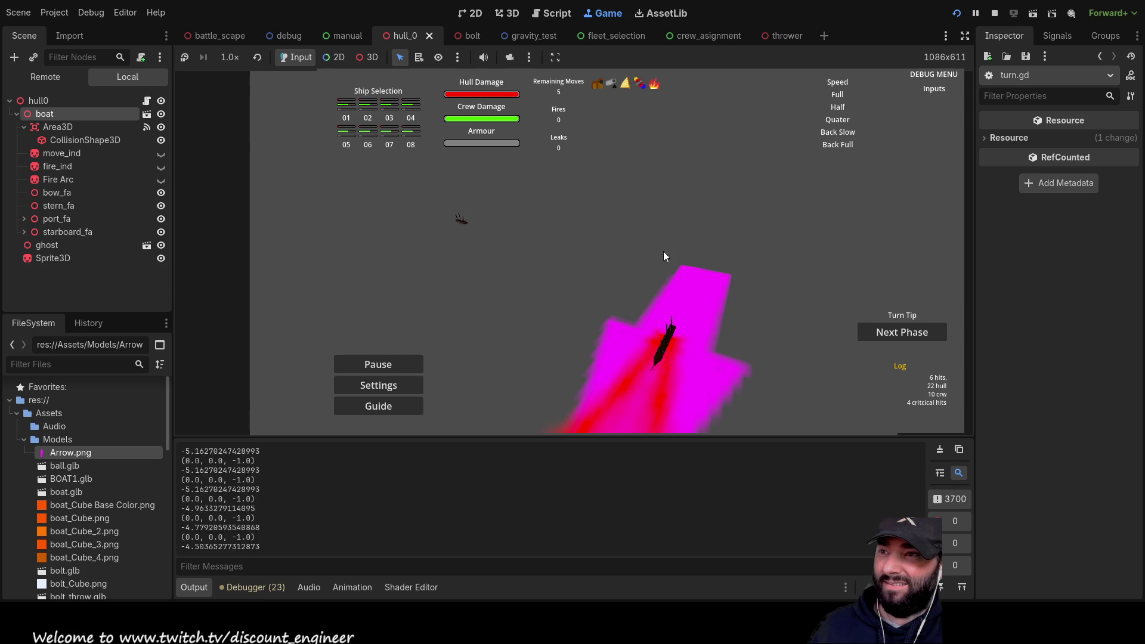
key("d")
key("w")
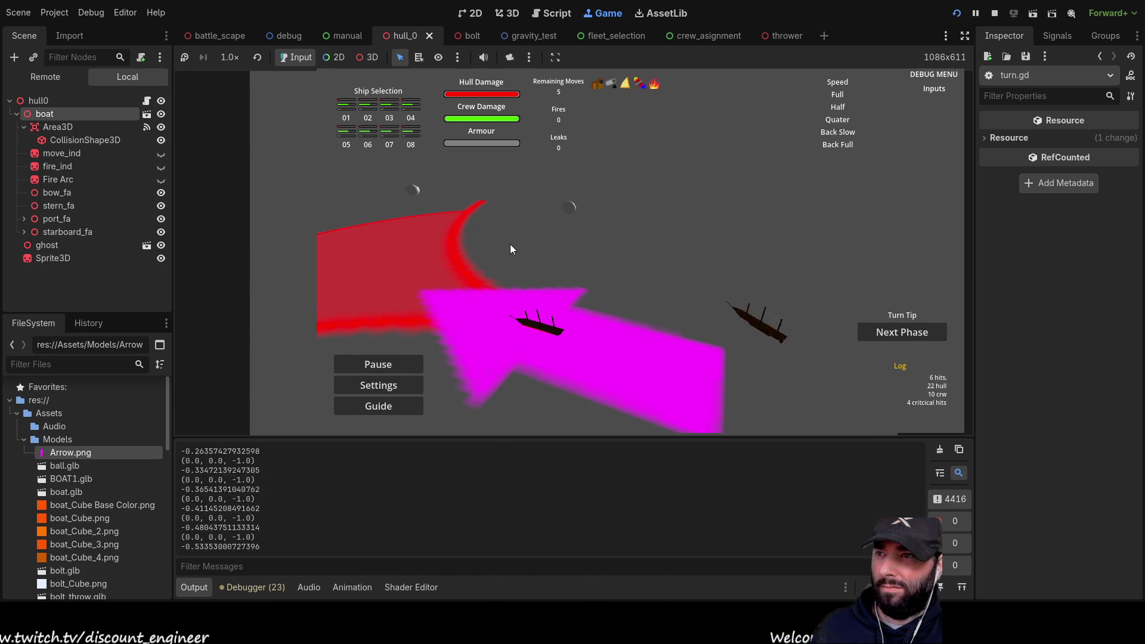
key("a")
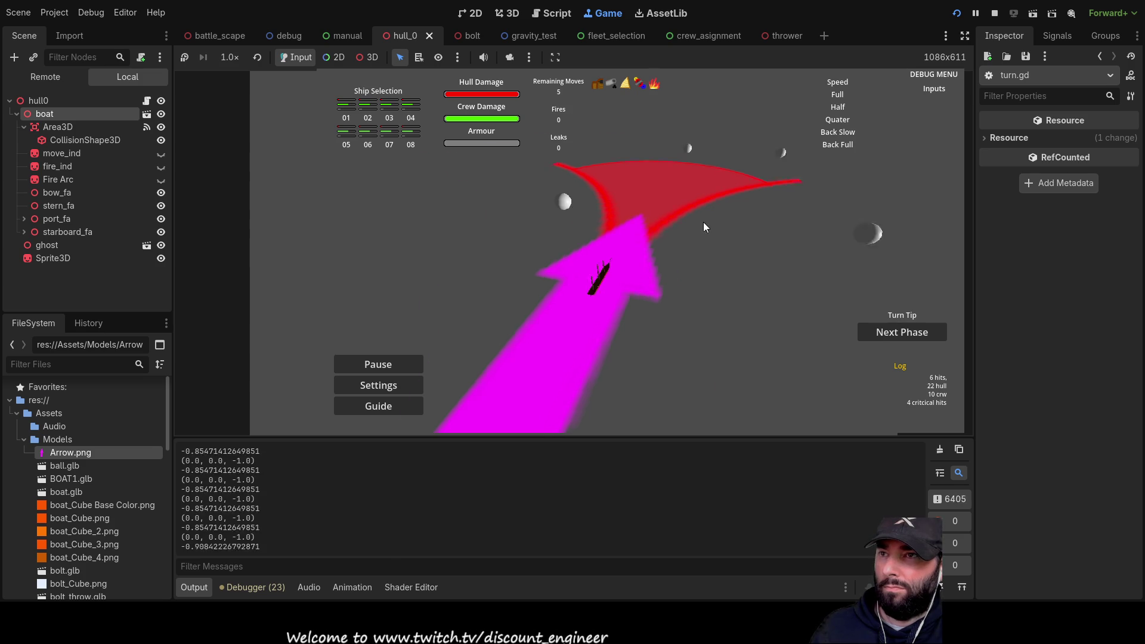
key("a")
key("s")
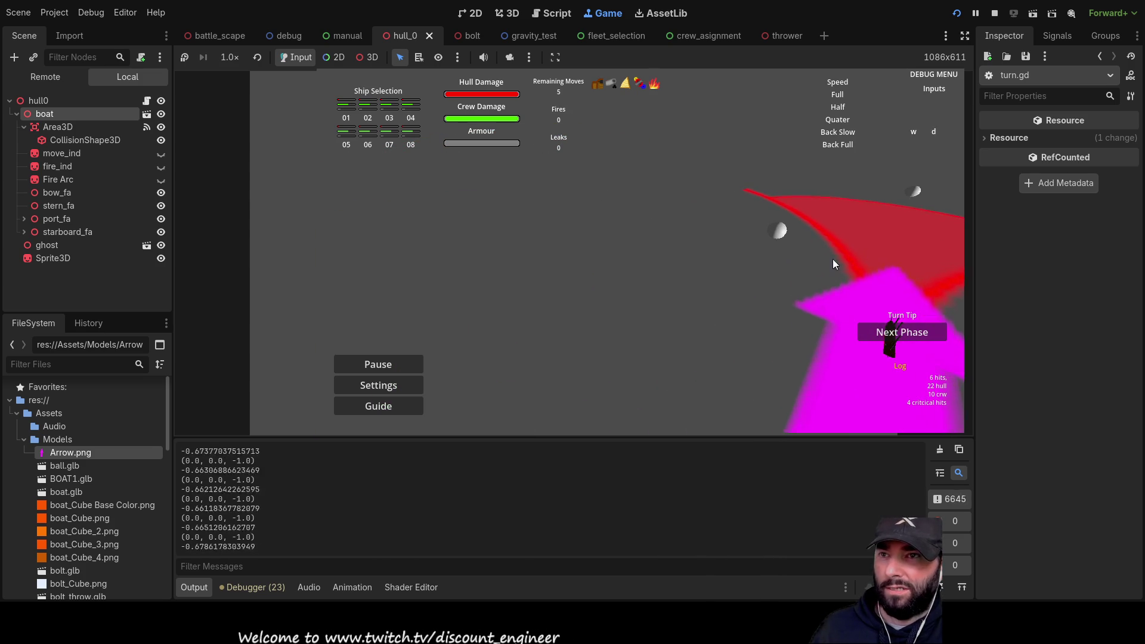
left_click(996, 13)
Highlight every use of vessel_selection in turn.gd.
scroll(571, 333, "up", 10)
scroll(570, 332, "up", 5)
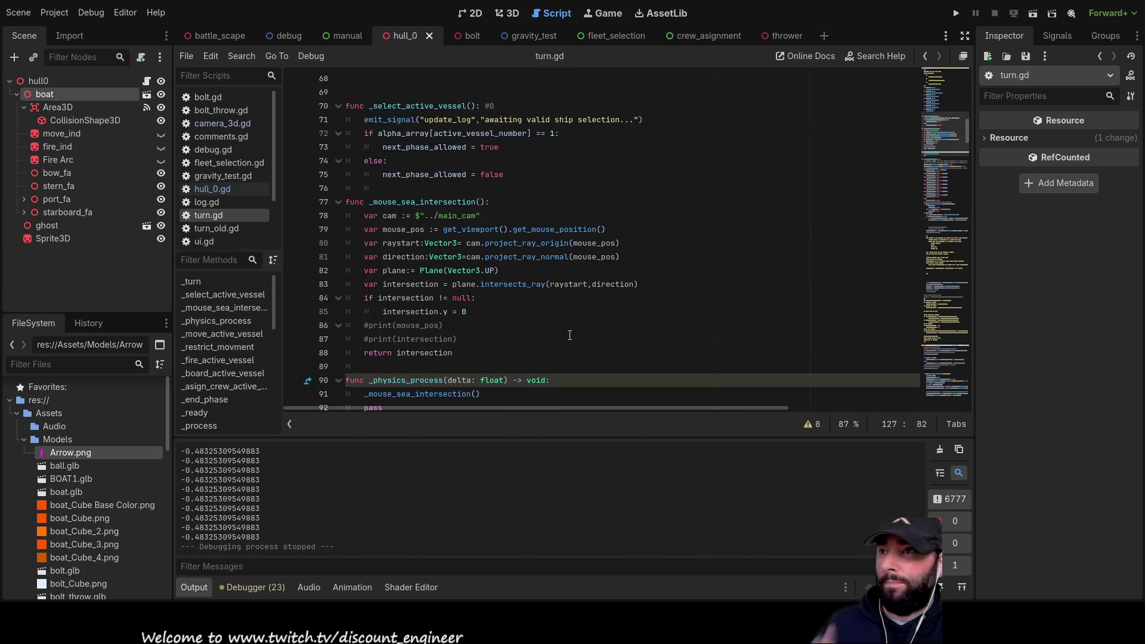
scroll(475, 253, "down", 8)
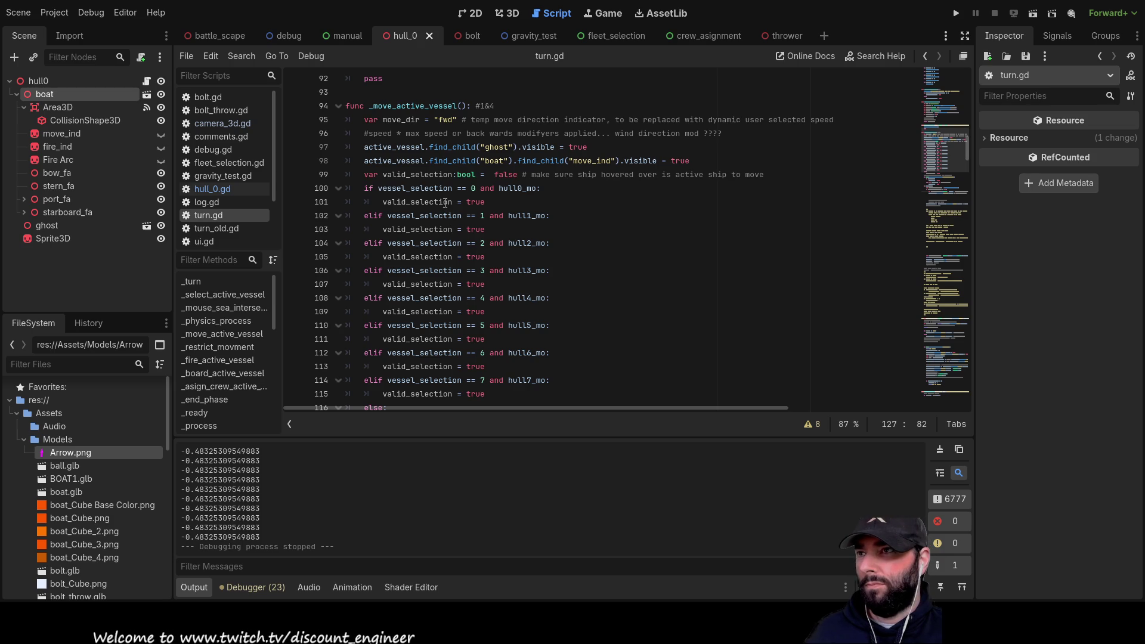
double_click(418, 188)
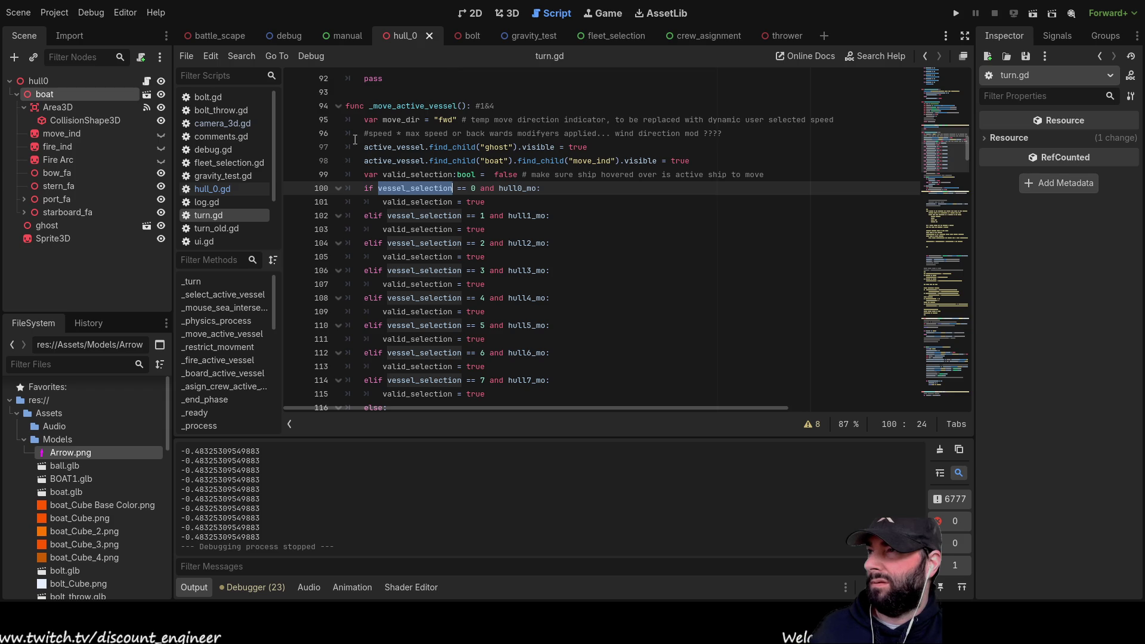
Drag the Area3D node from under boat onto the ghost node, then relaunch the game.
left_click(62, 107)
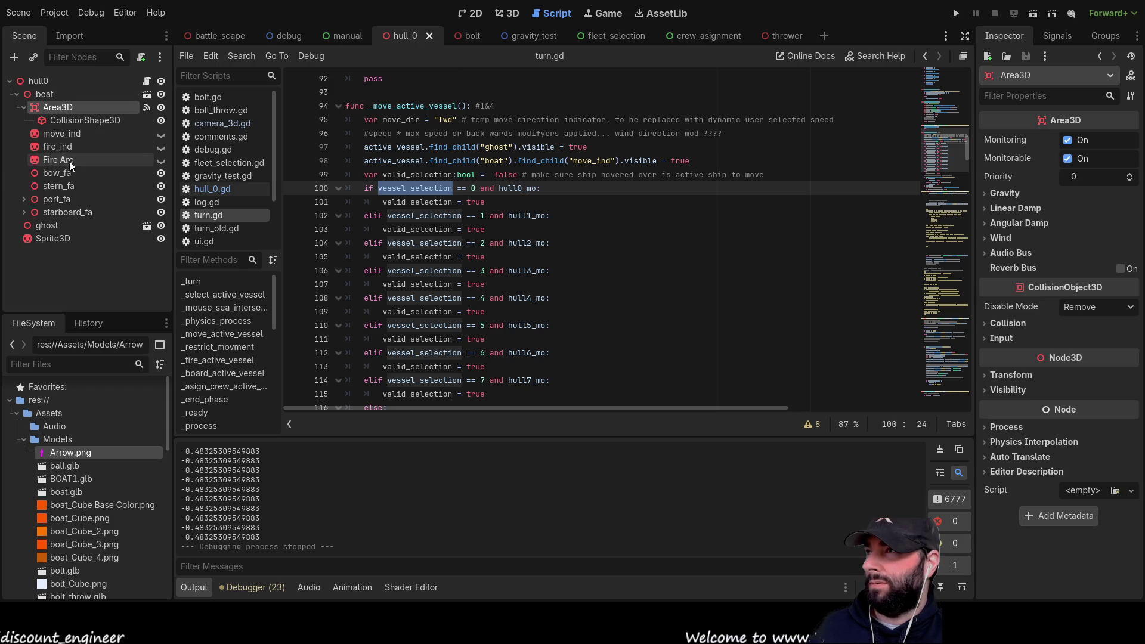
left_click(48, 94)
left_click(58, 121)
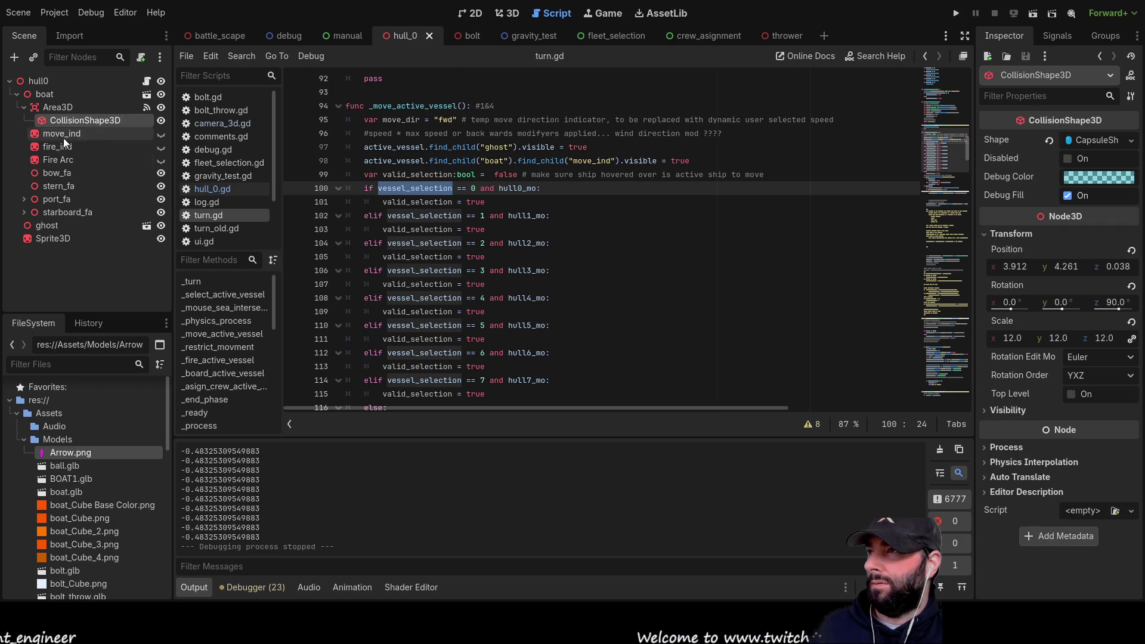
left_click(51, 106)
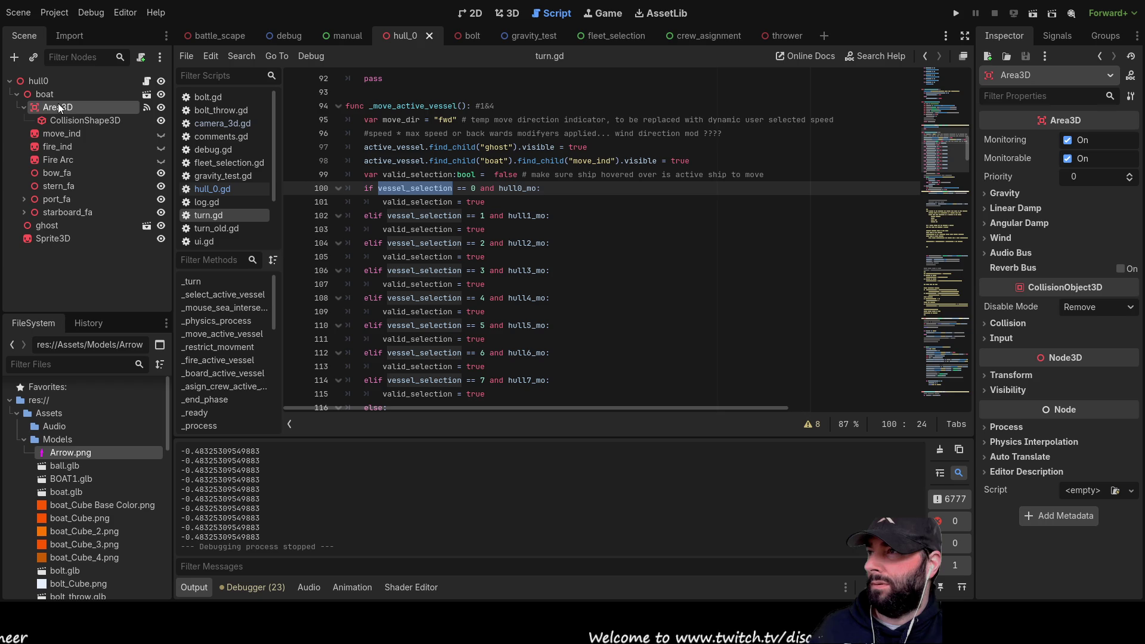
left_click_drag(59, 104, 52, 227)
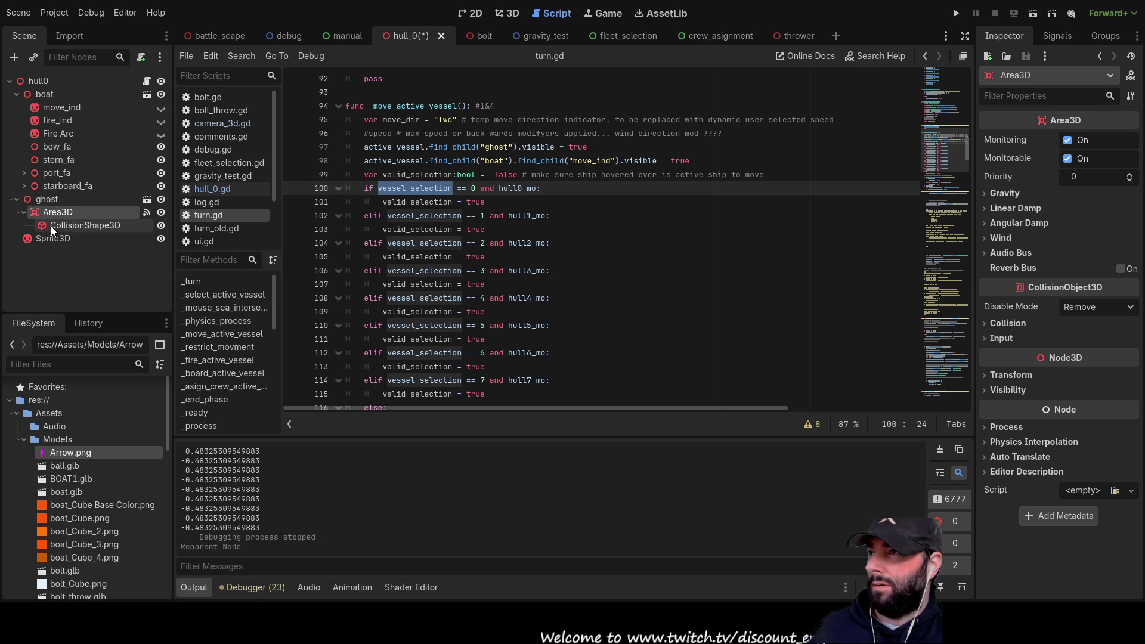
left_click(957, 13)
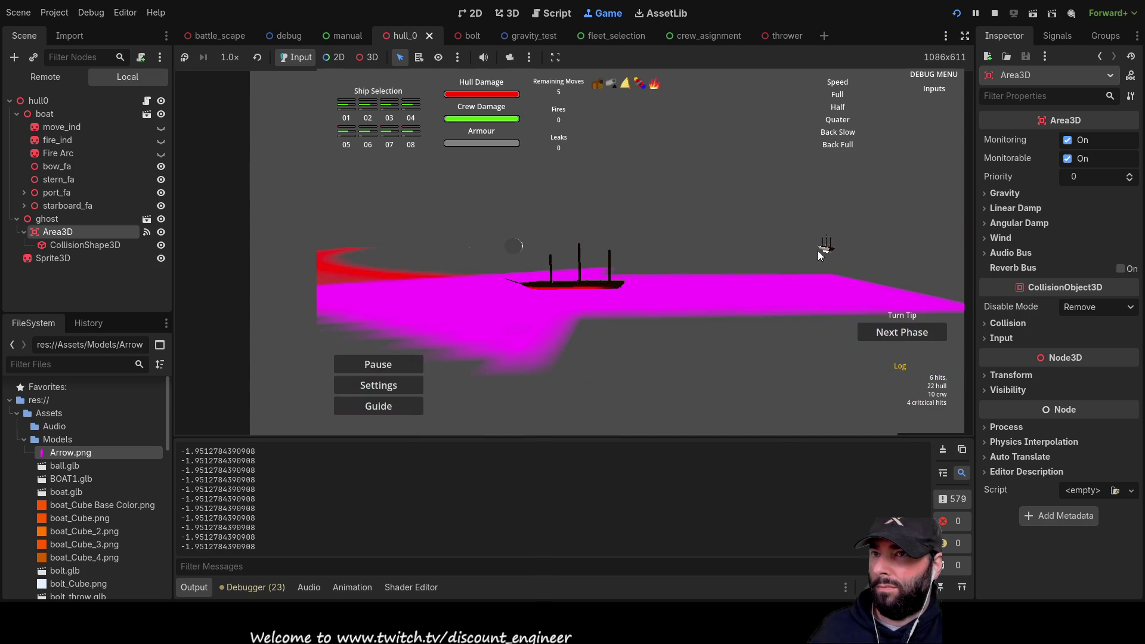
Send the ghost to a spot on the sea, orbit the camera around the ship, then stop with F8.
left_click(827, 247)
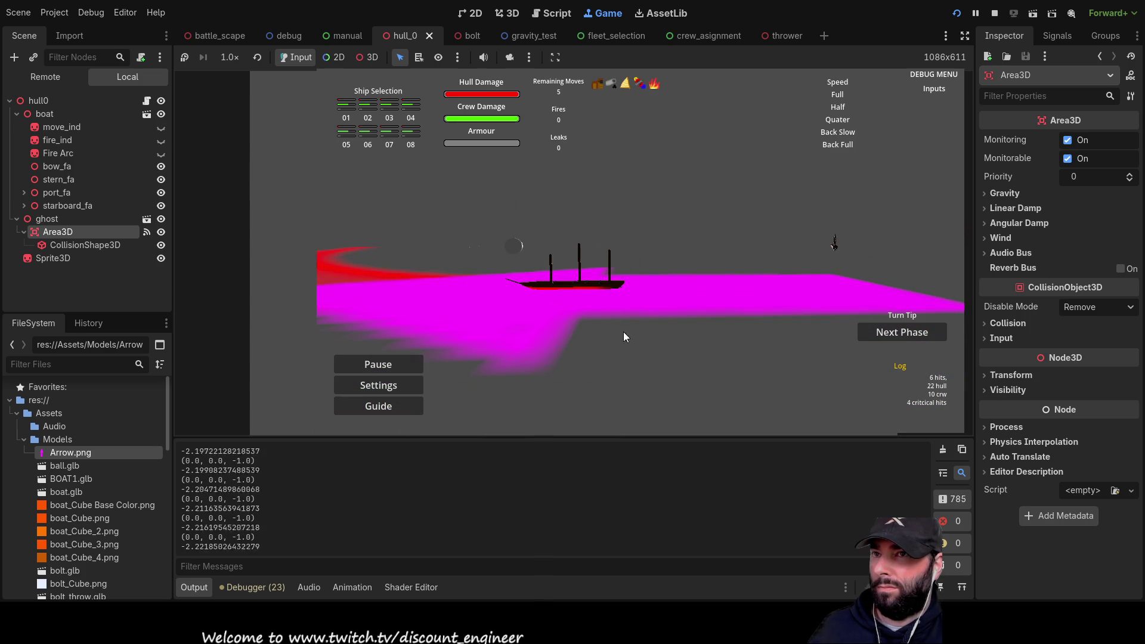
key("q")
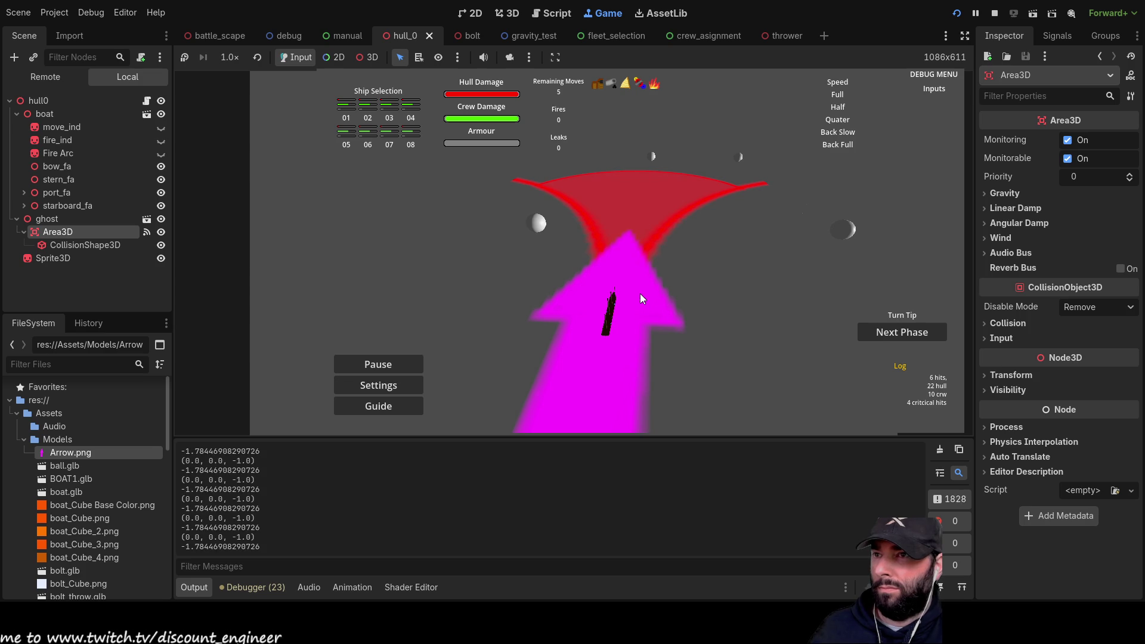
key("a")
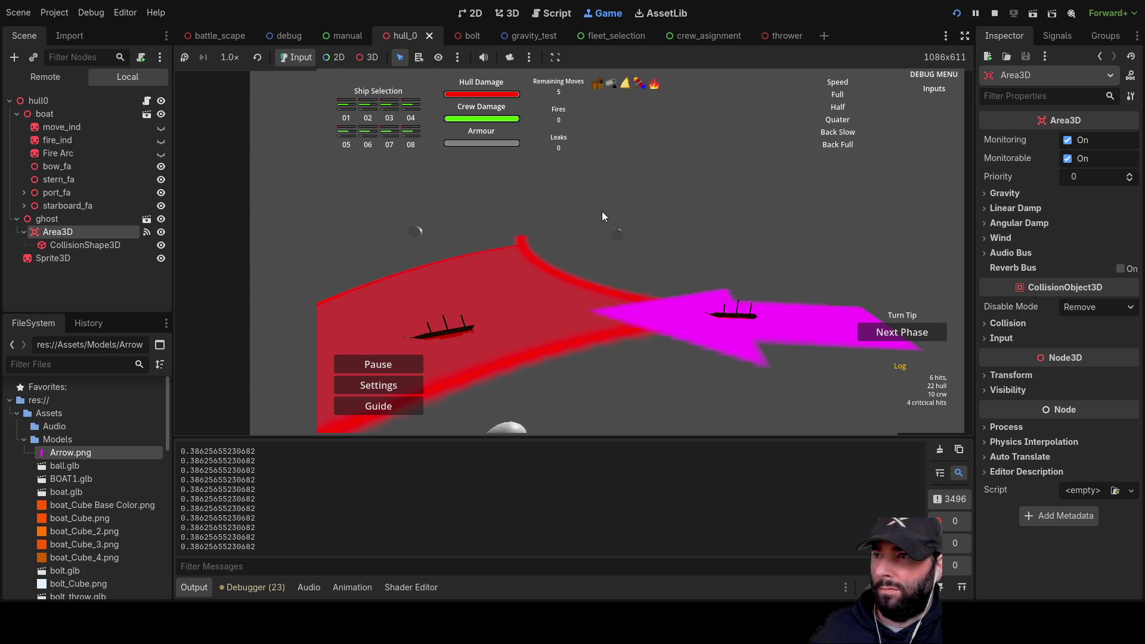
key("d")
key("s")
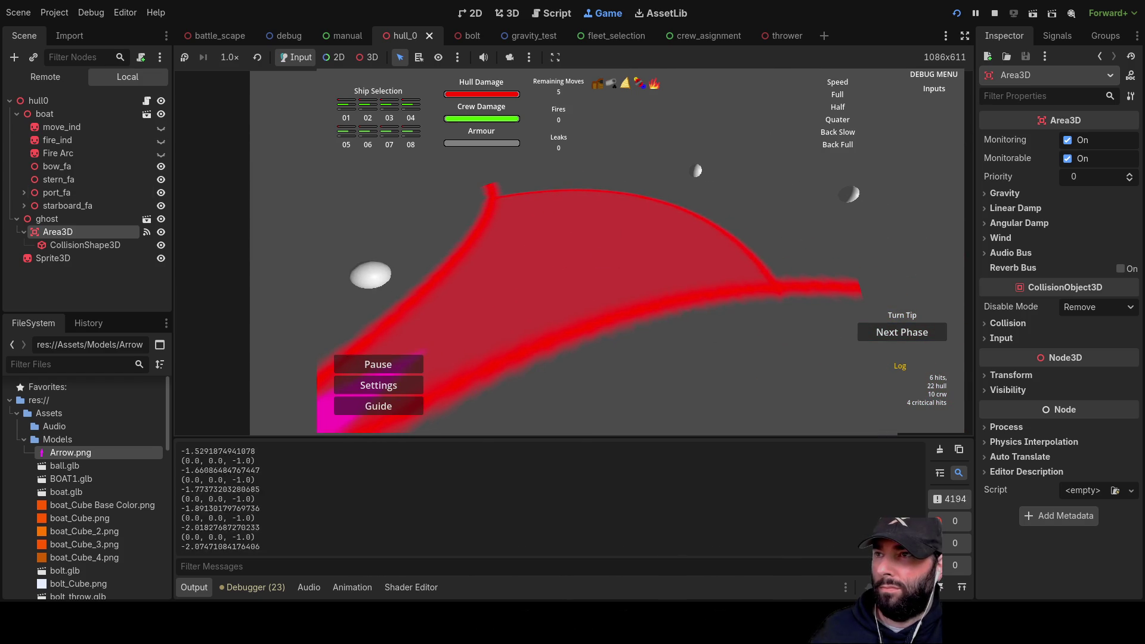
key("d")
key("s")
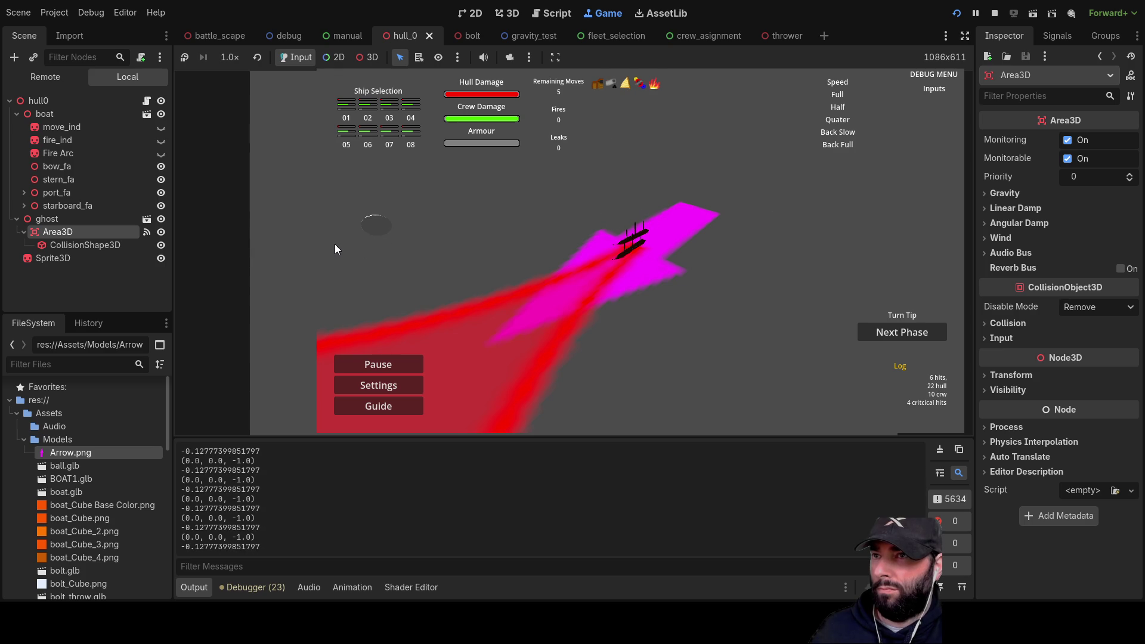
key("d")
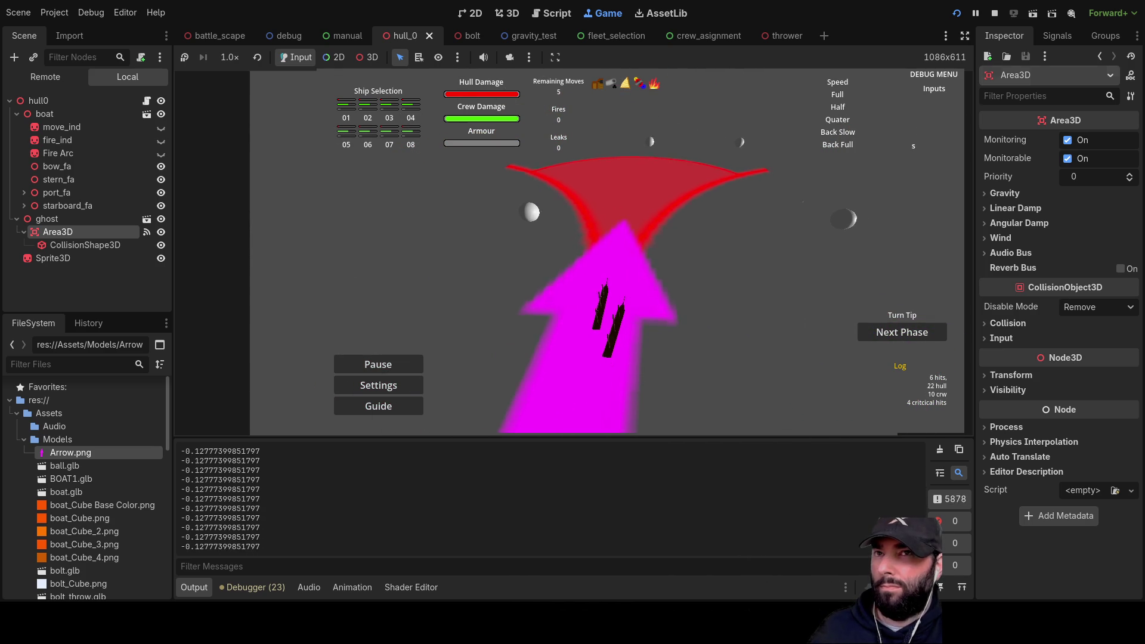
key("F8")
scroll(590, 323, "down", 15)
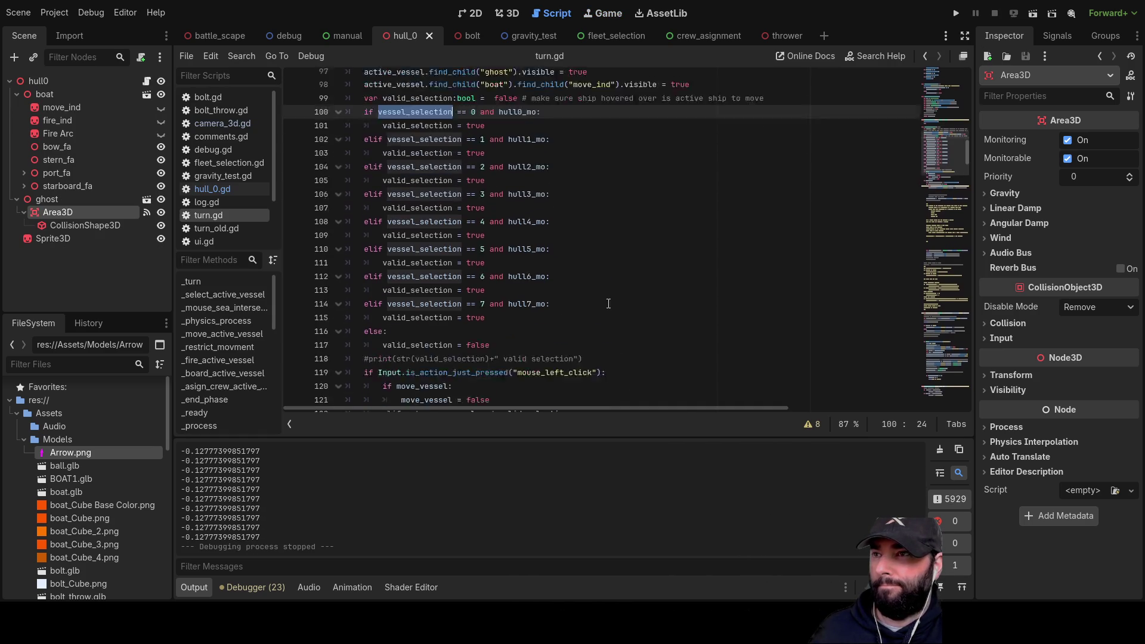
Try replacing the second basis term on line 127 with origin, then undo it.
scroll(601, 387, "up", 7)
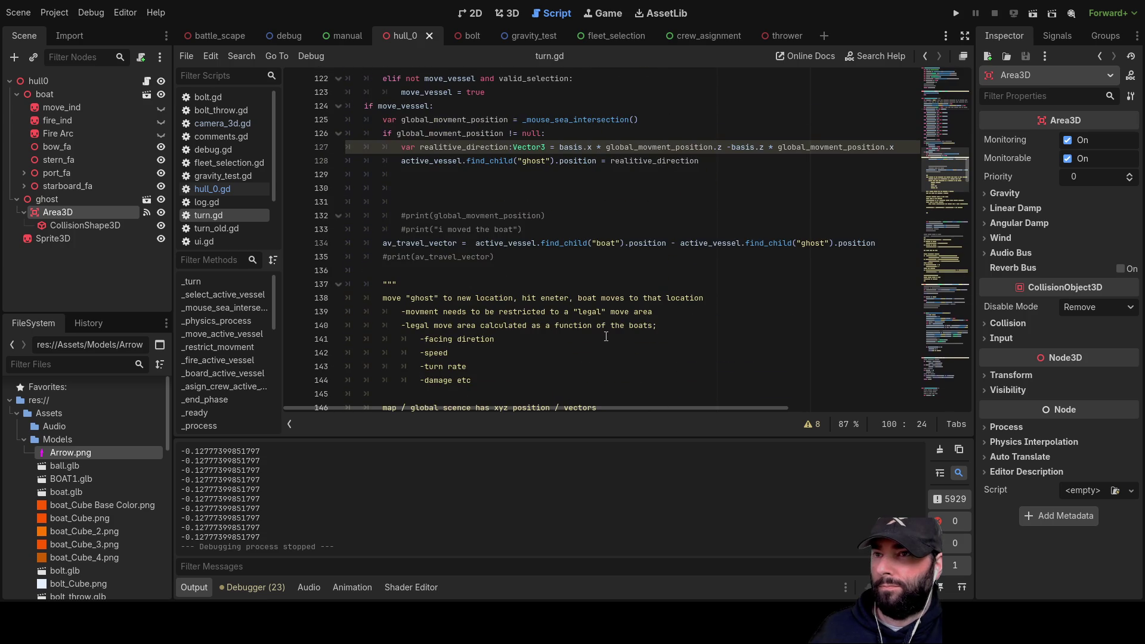
scroll(607, 336, "up", 2)
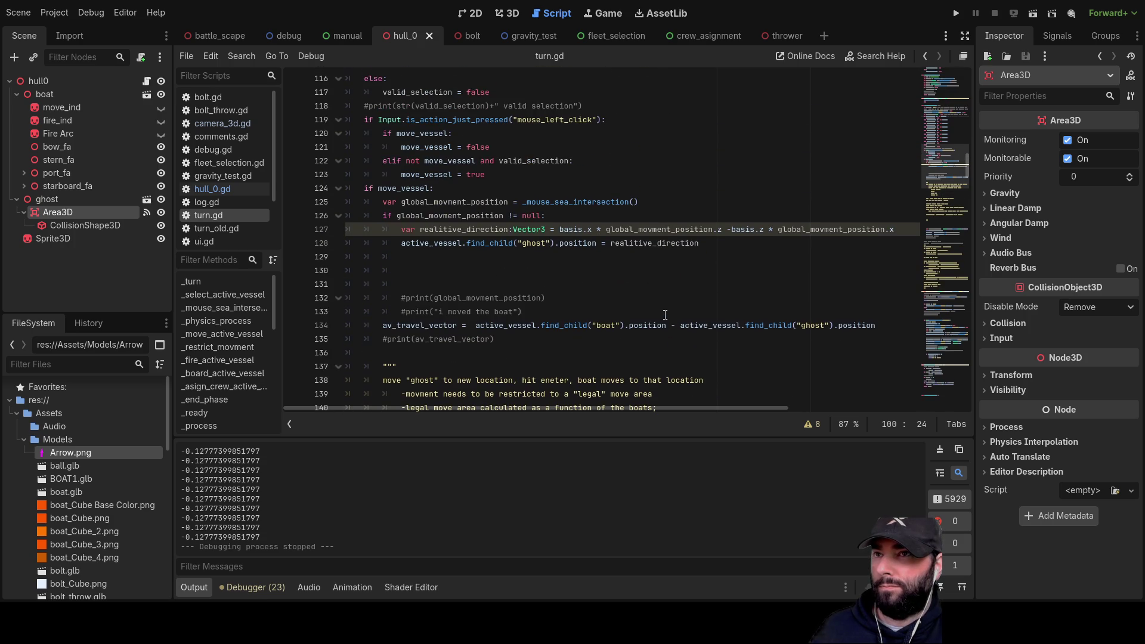
double_click(750, 231)
type("origin")
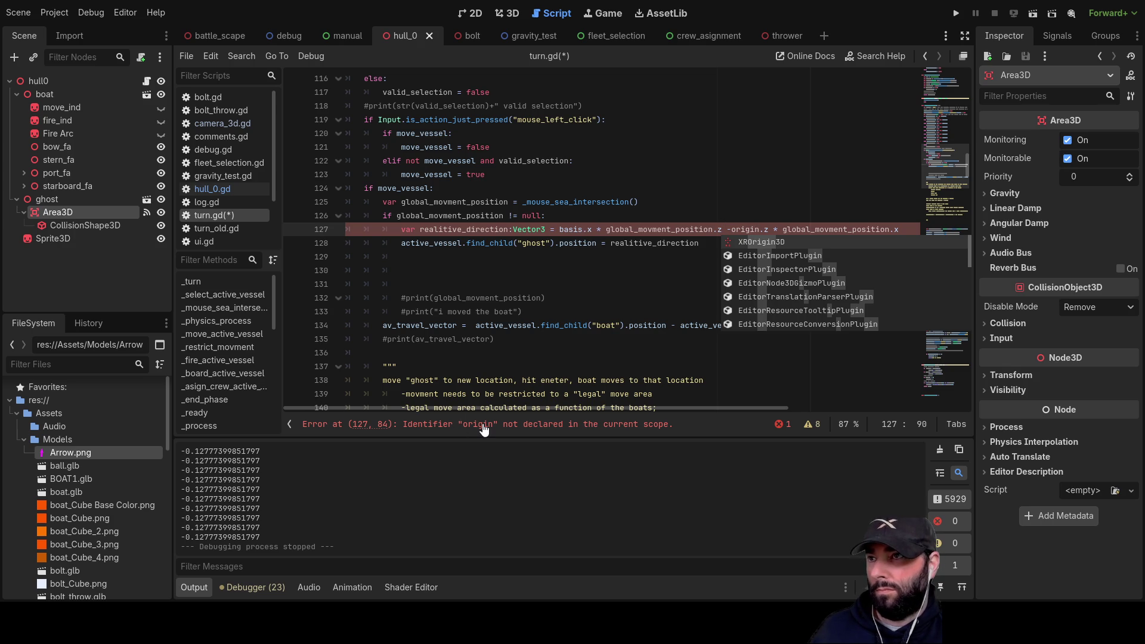
double_click(578, 229)
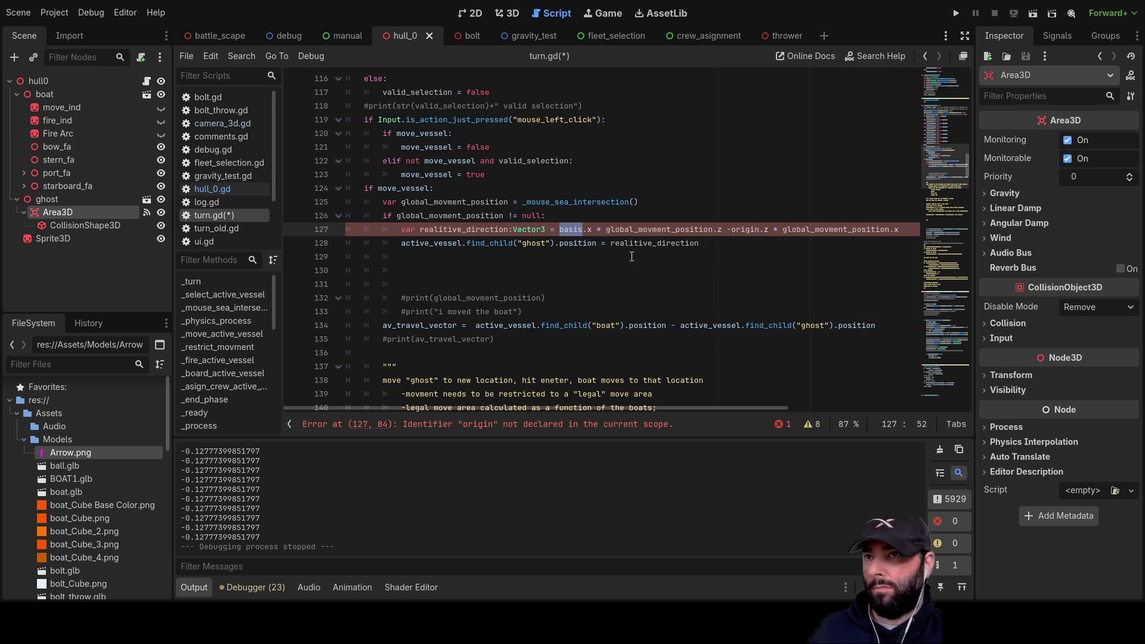
key("ctrl+z")
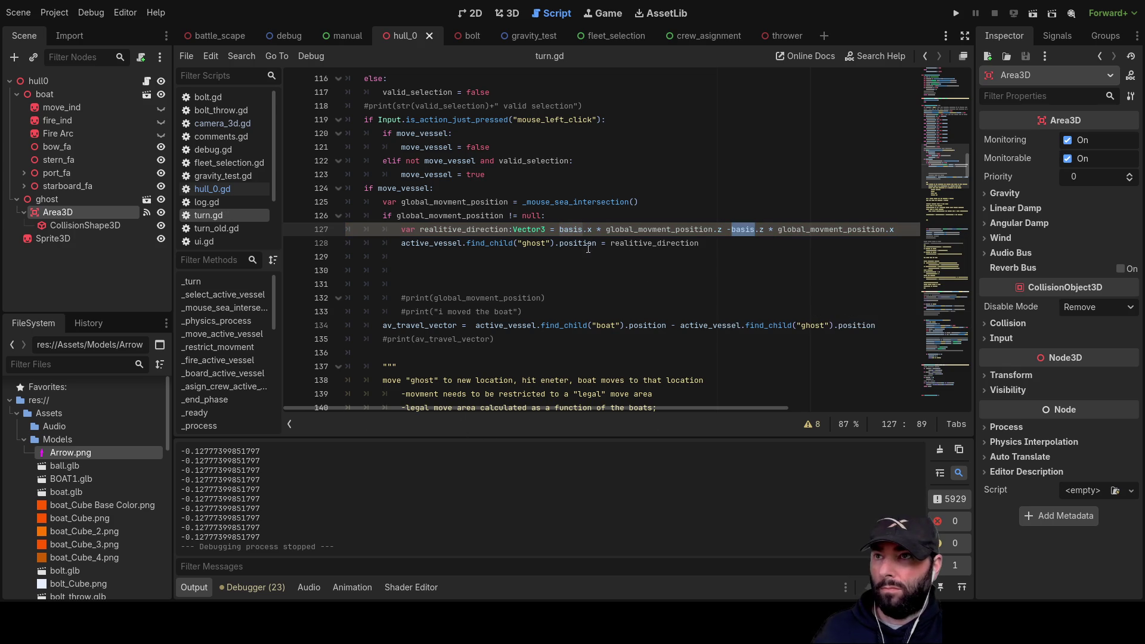
Replace the first basis term on line 127 with 'orign', review the terms, and relaunch the game.
double_click(571, 230)
type("orig")
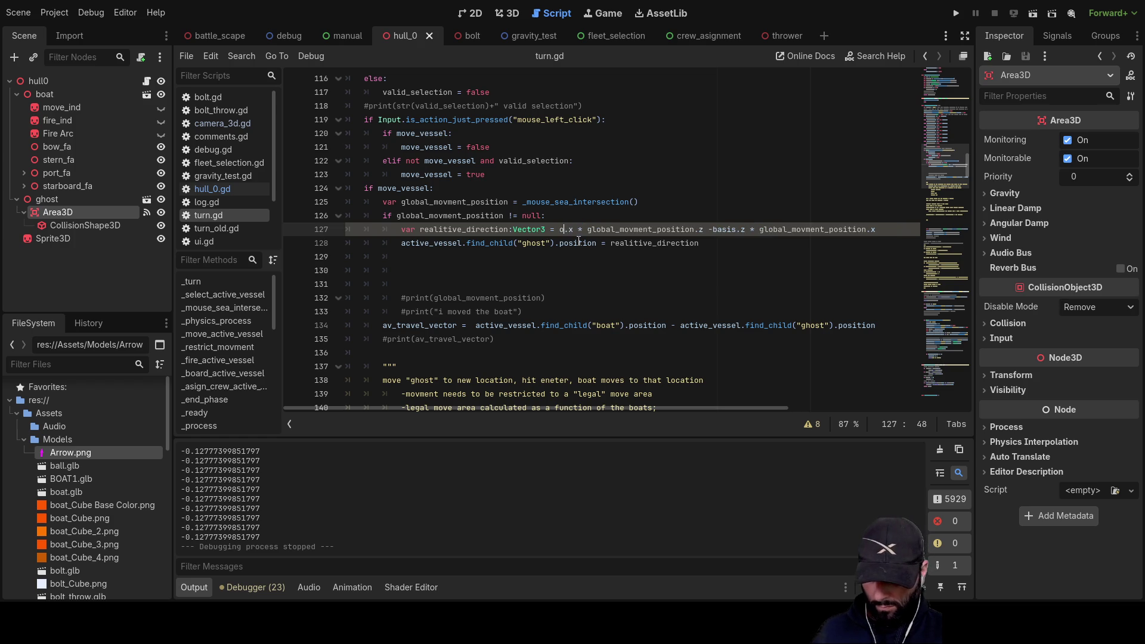
type("n")
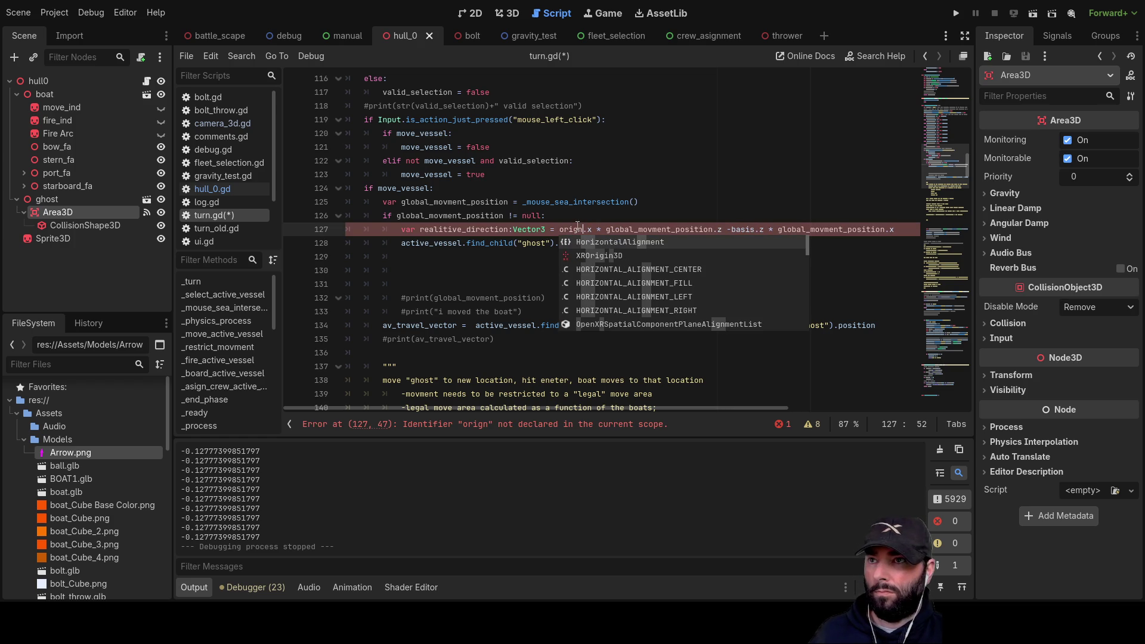
double_click(569, 229)
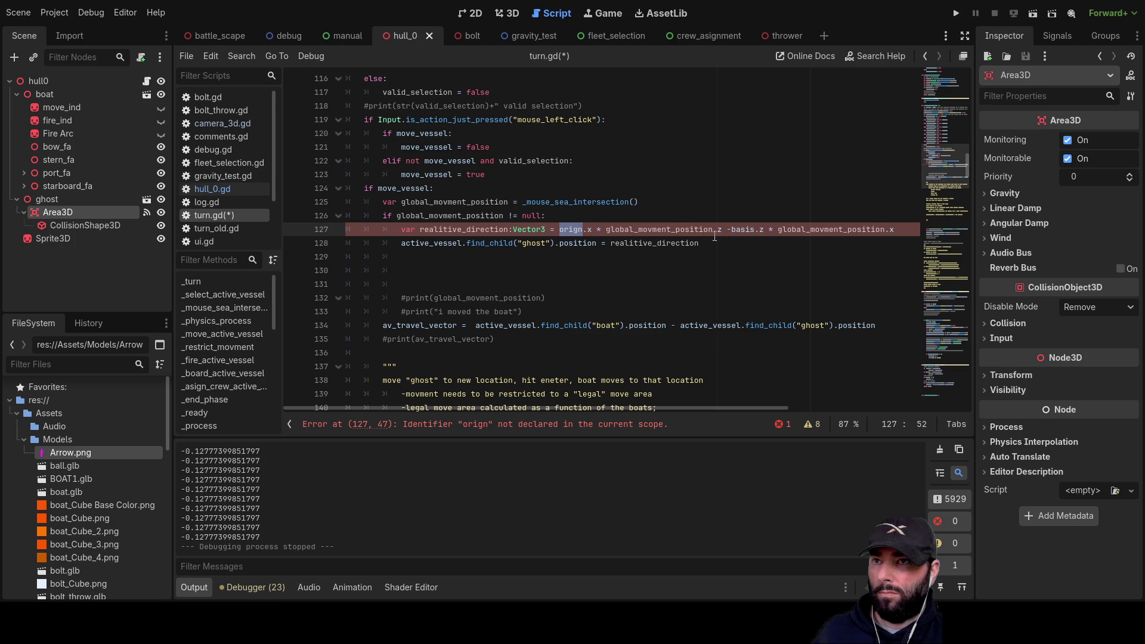
double_click(742, 229)
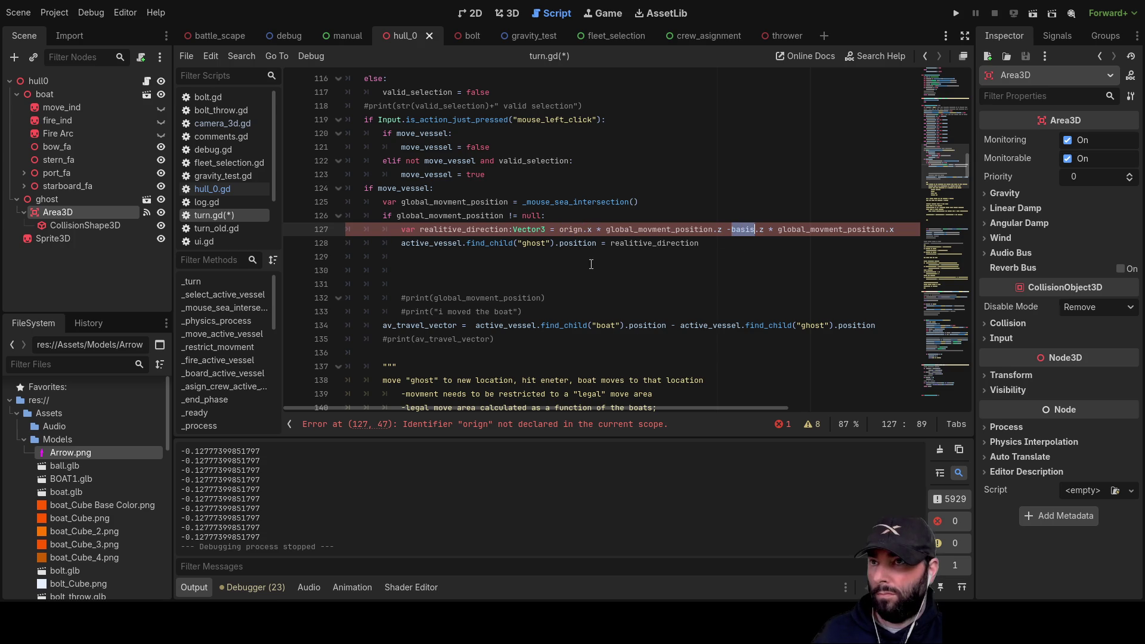
double_click(572, 230)
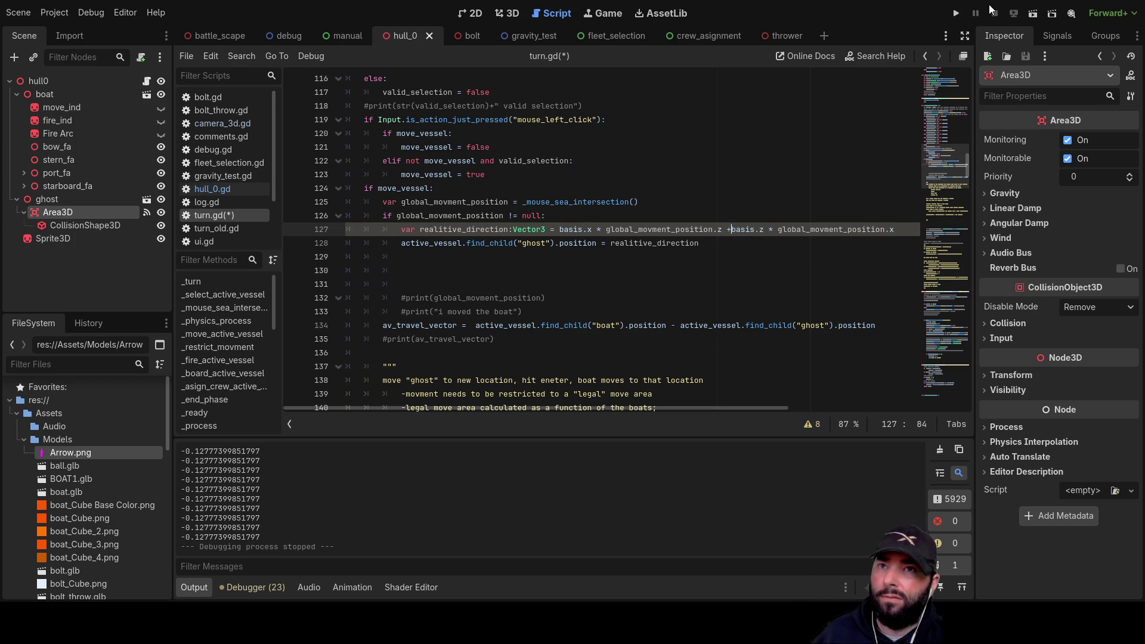
left_click(956, 14)
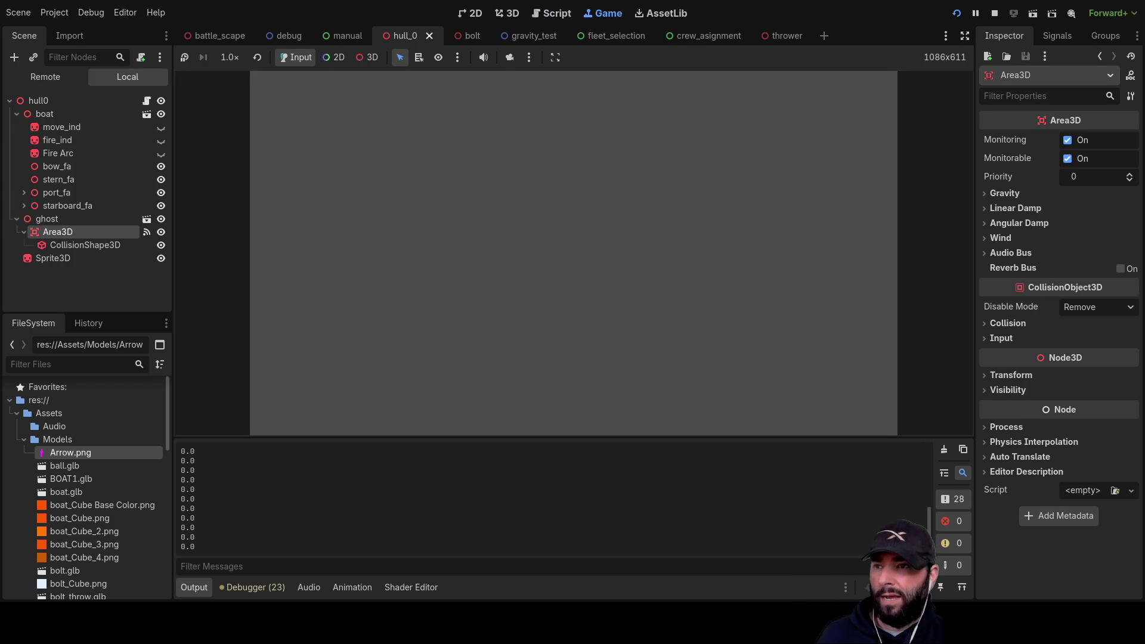
Orbit the camera to a side view, send the ghost to a new spot, then stop the game.
scroll(682, 233, "up", 3)
key("q")
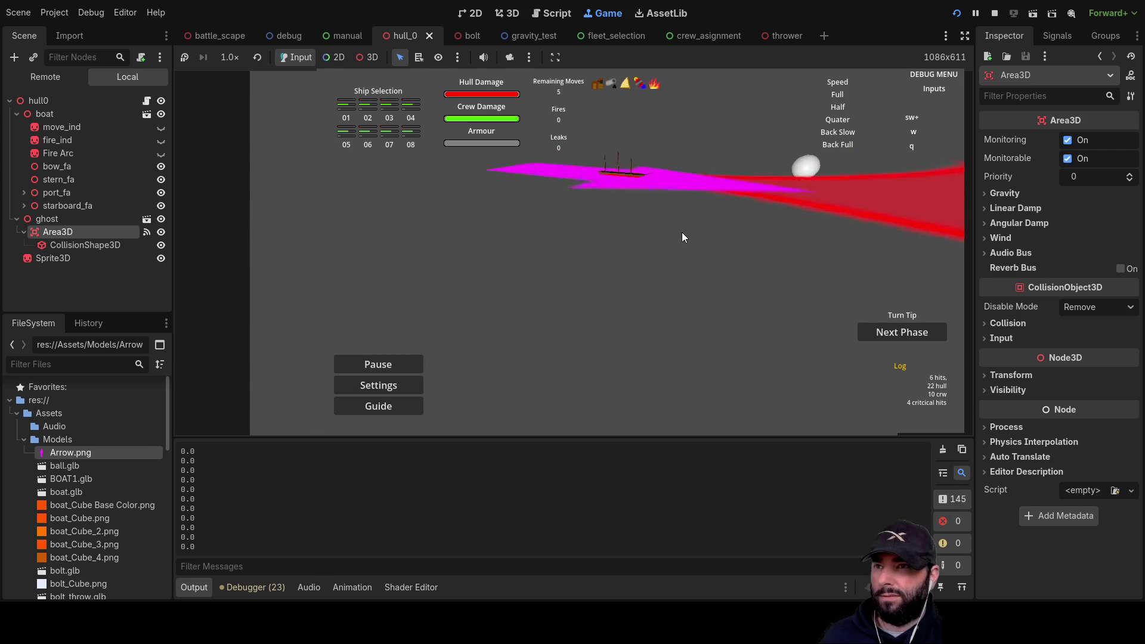
key("a")
key("s")
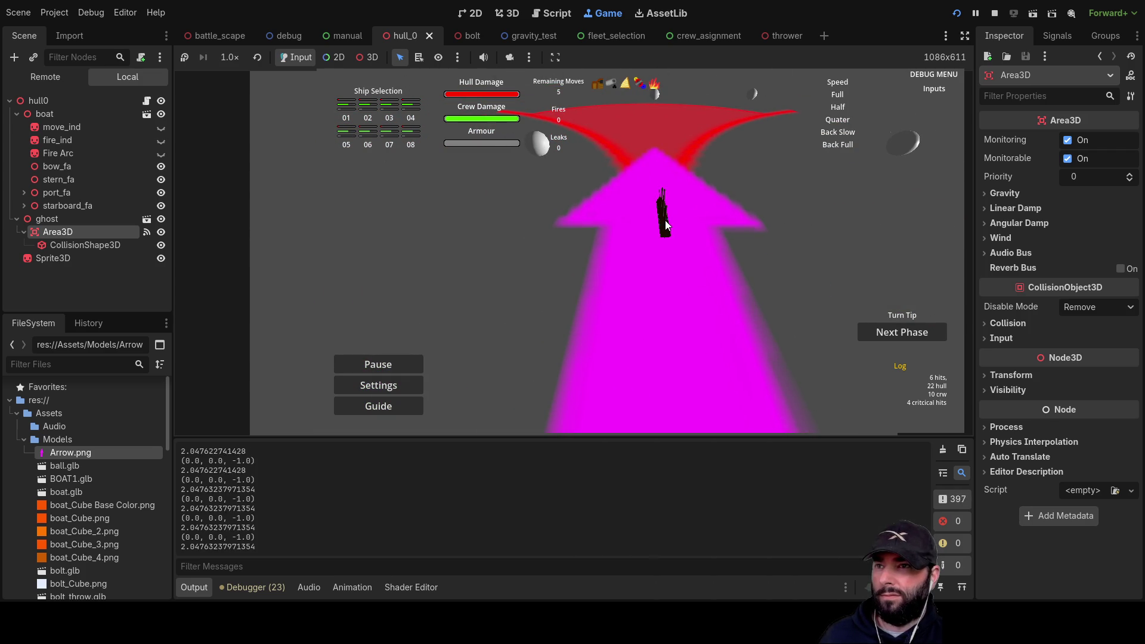
key("a")
key("s")
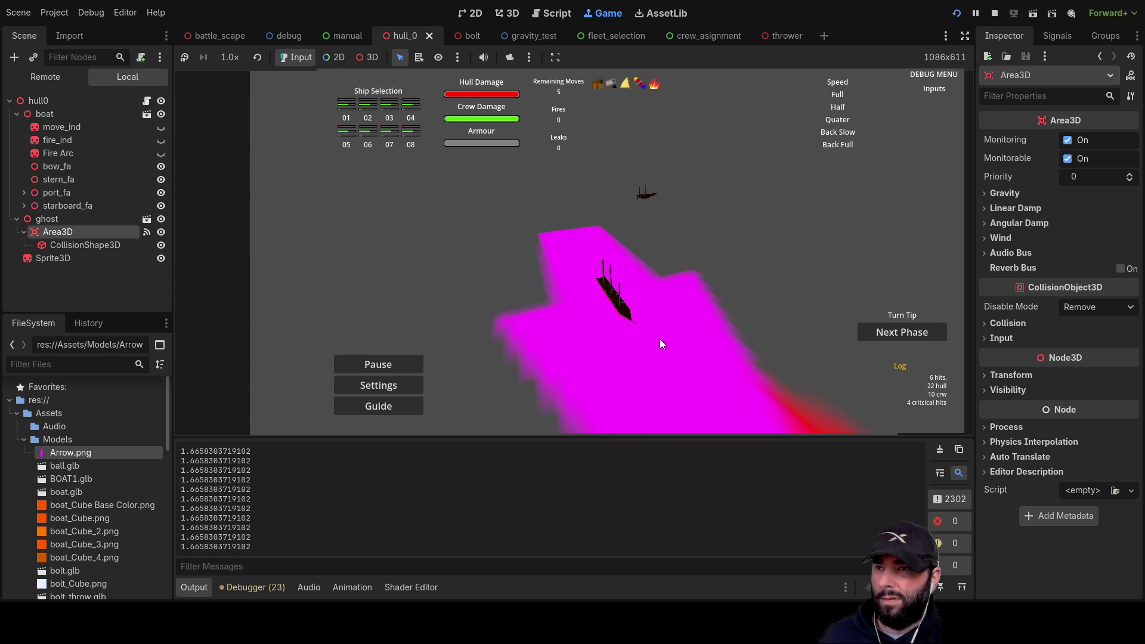
left_click(640, 198)
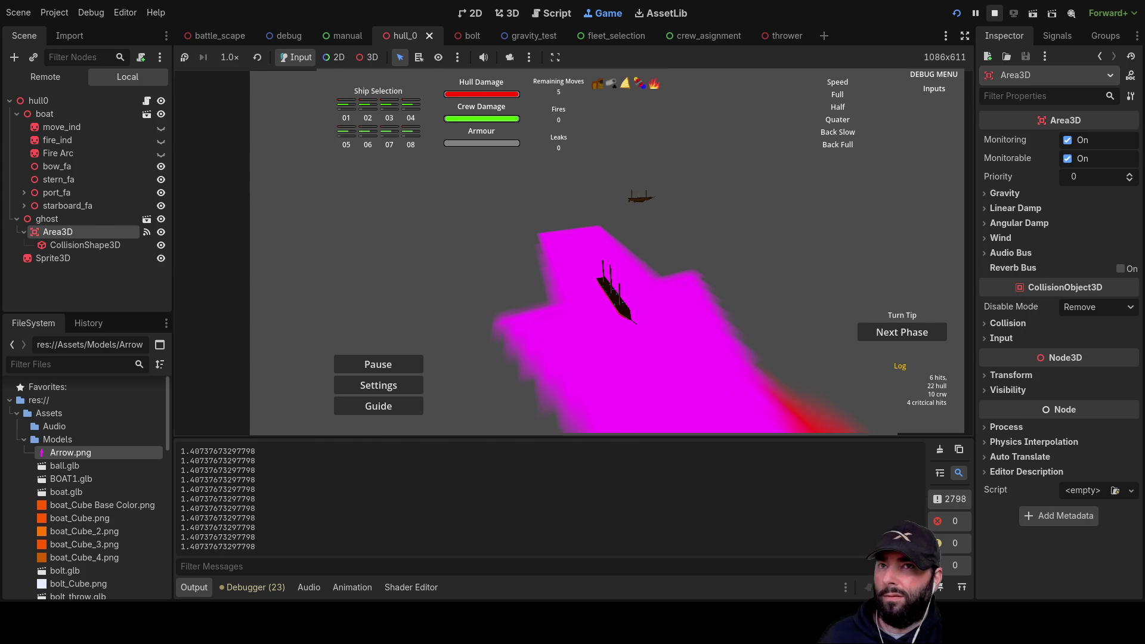
key("F8")
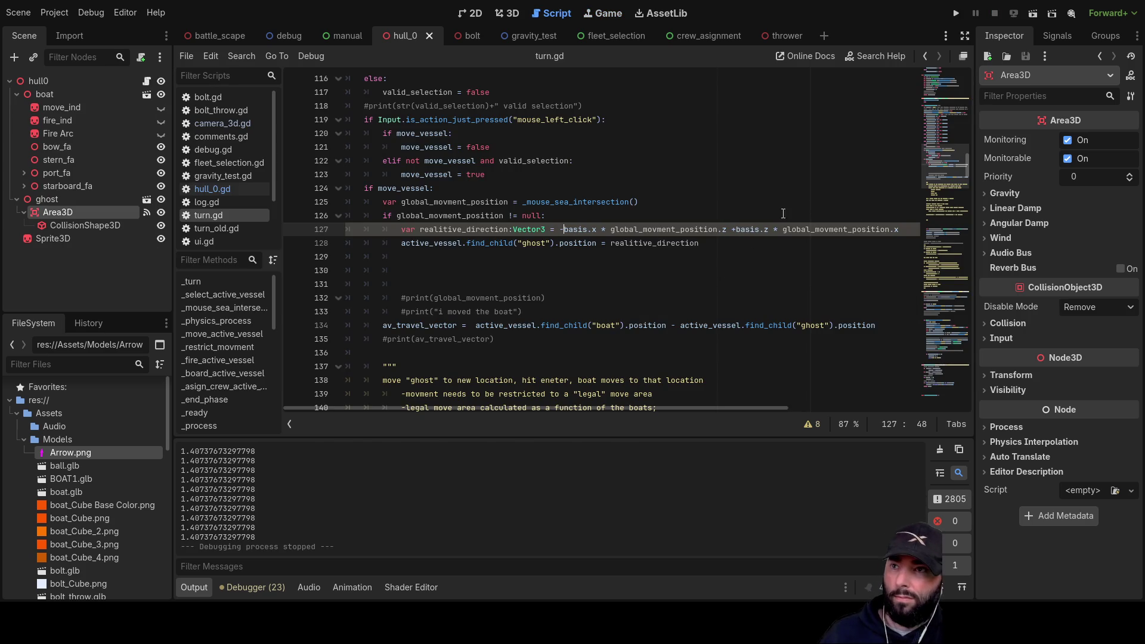
Rerun the game, orbit the camera to look ahead of the ship, then stop it.
left_click(954, 13)
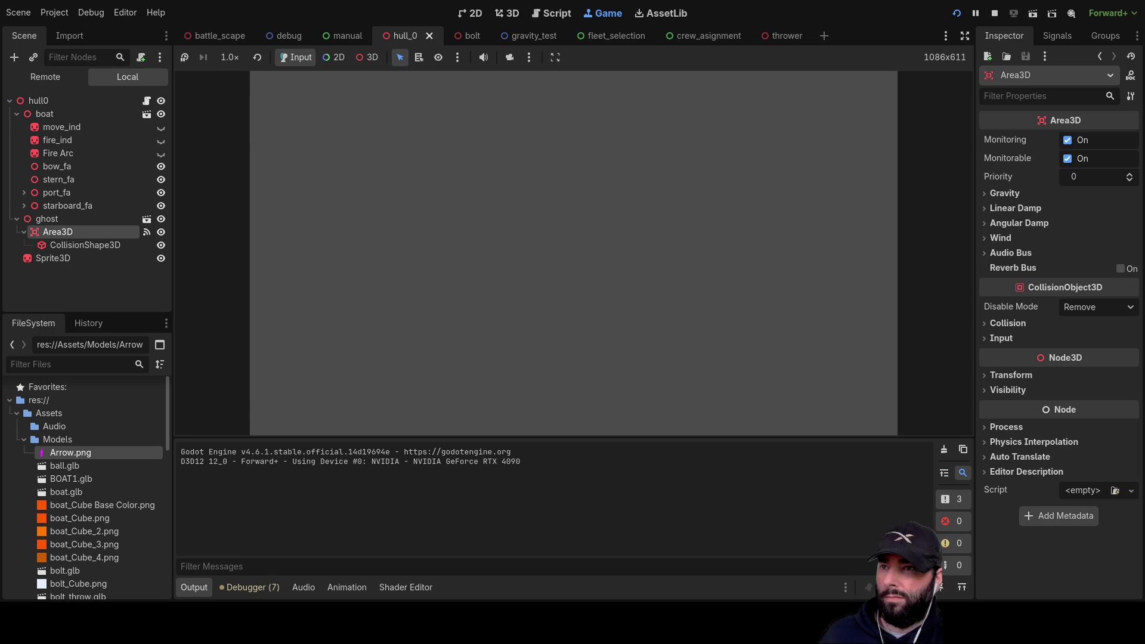
key("q")
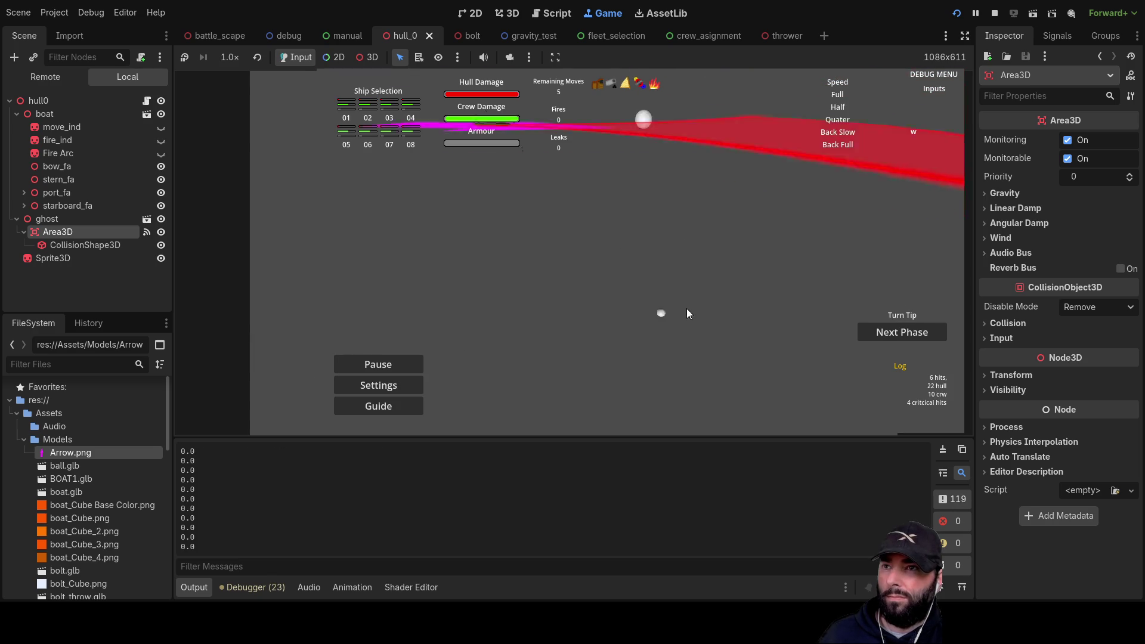
scroll(659, 298, "up", 3)
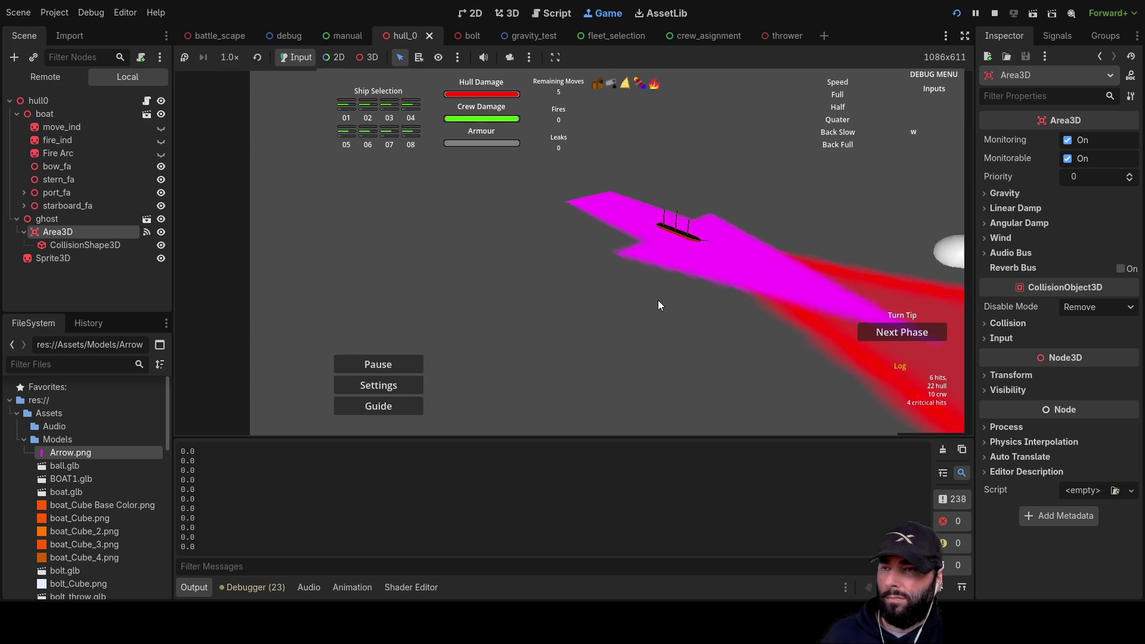
left_click_drag(601, 311, 444, 264)
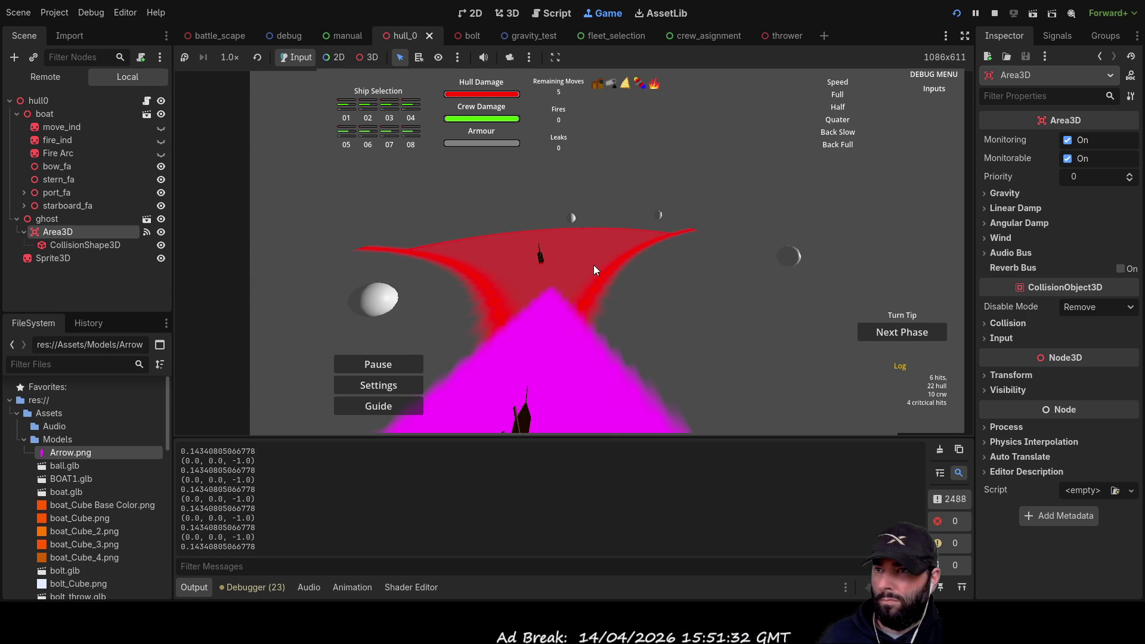
key("F8")
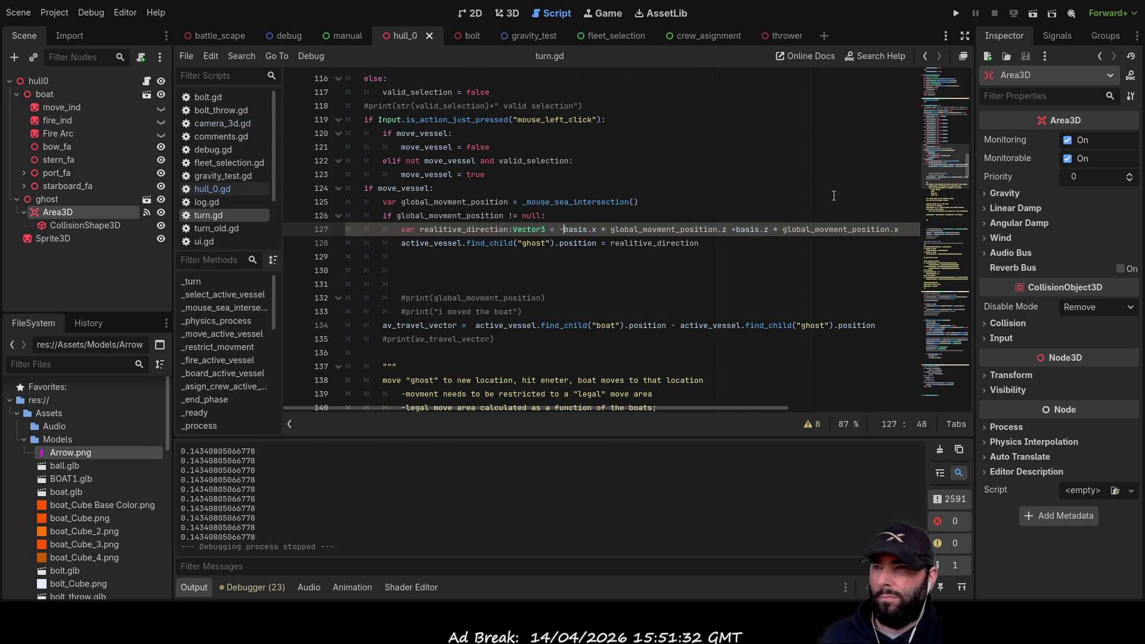
On line 127 change the first movement component z to x and the last x to z, then run.
left_click(727, 230)
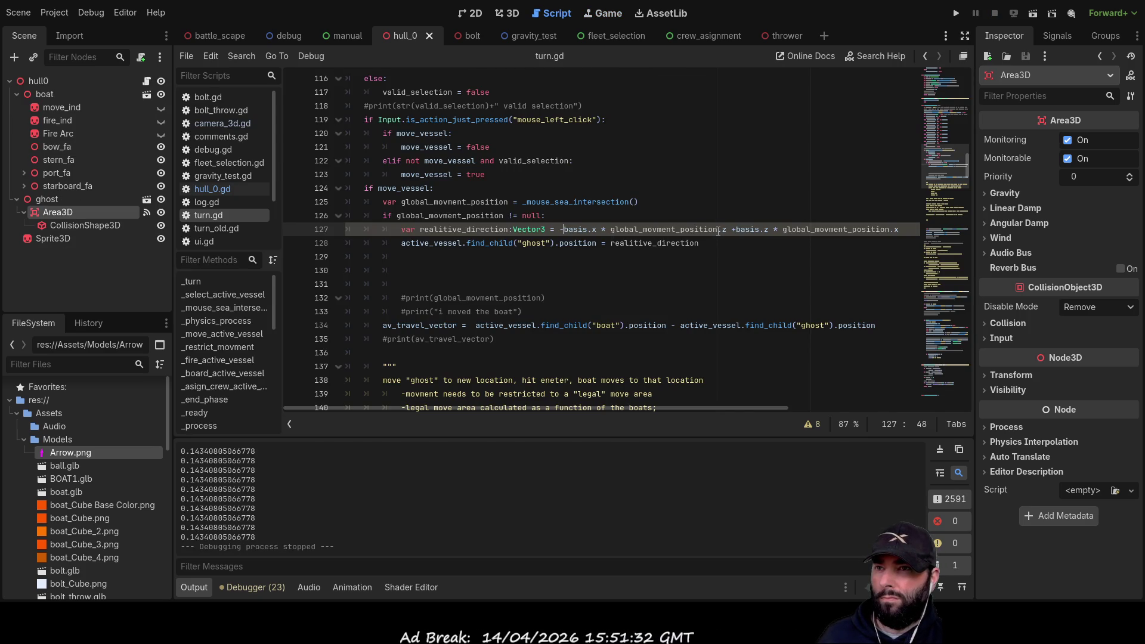
key("Delete")
type("x")
key("End")
key("Delete")
type("z")
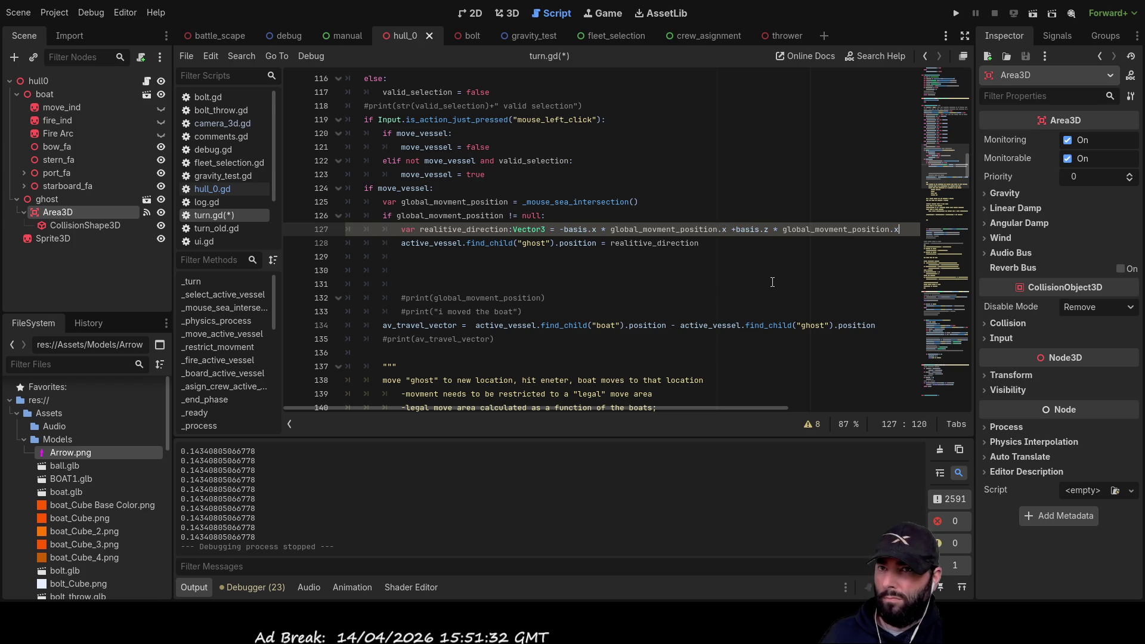
left_click(956, 14)
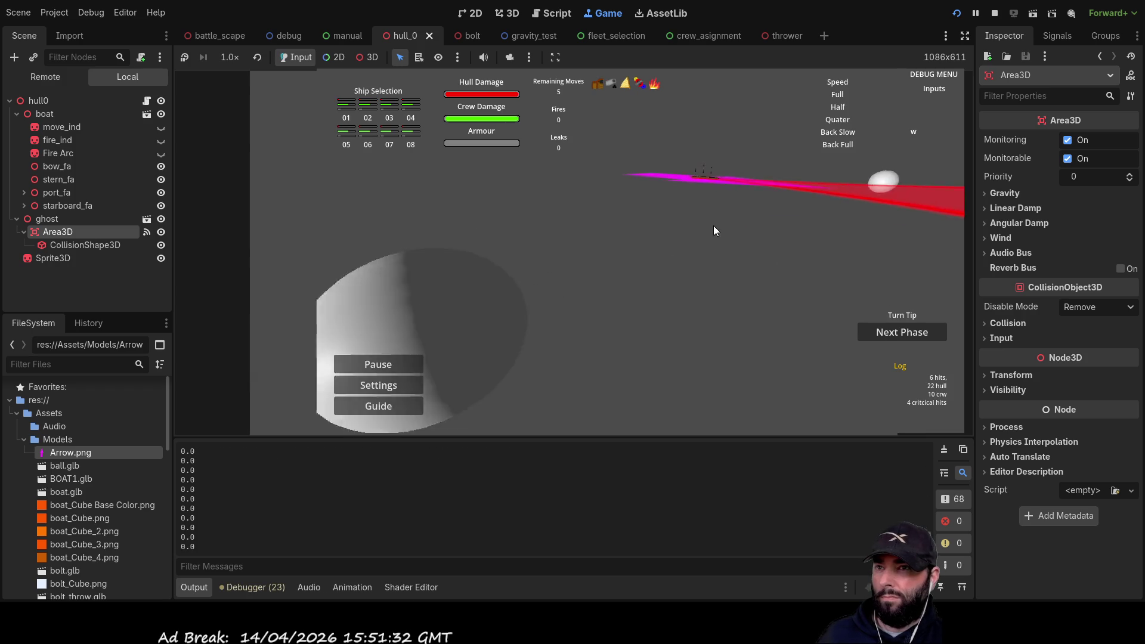
Drive the ship in the running game with the W, A, S and Q keys.
key("a")
key("w")
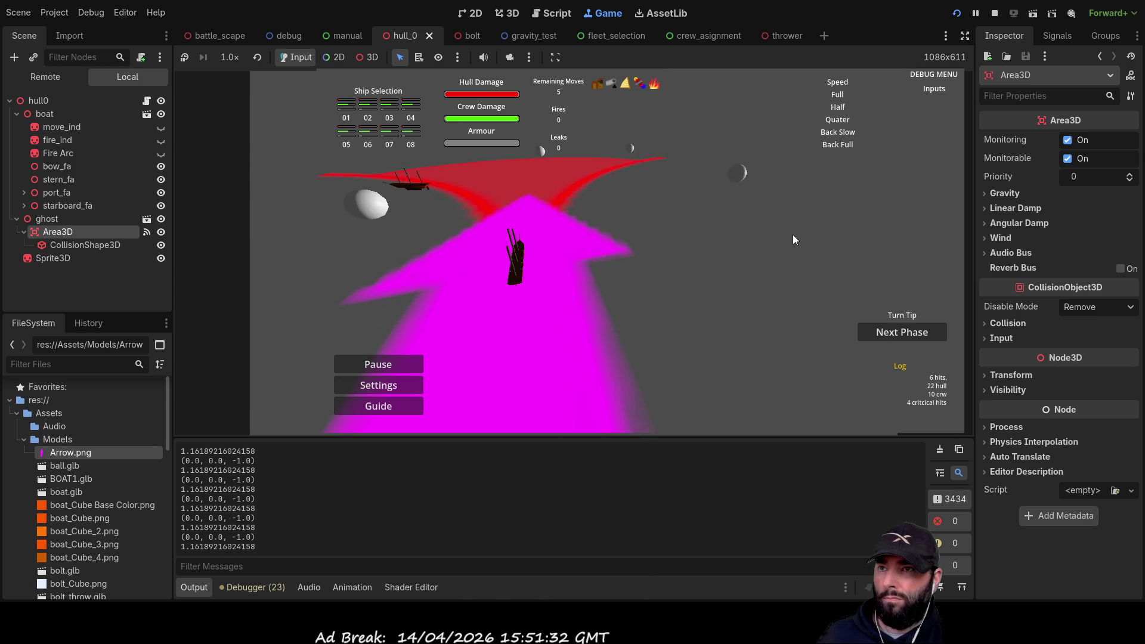
scroll(793, 235, "up", 2)
key("q")
key("s")
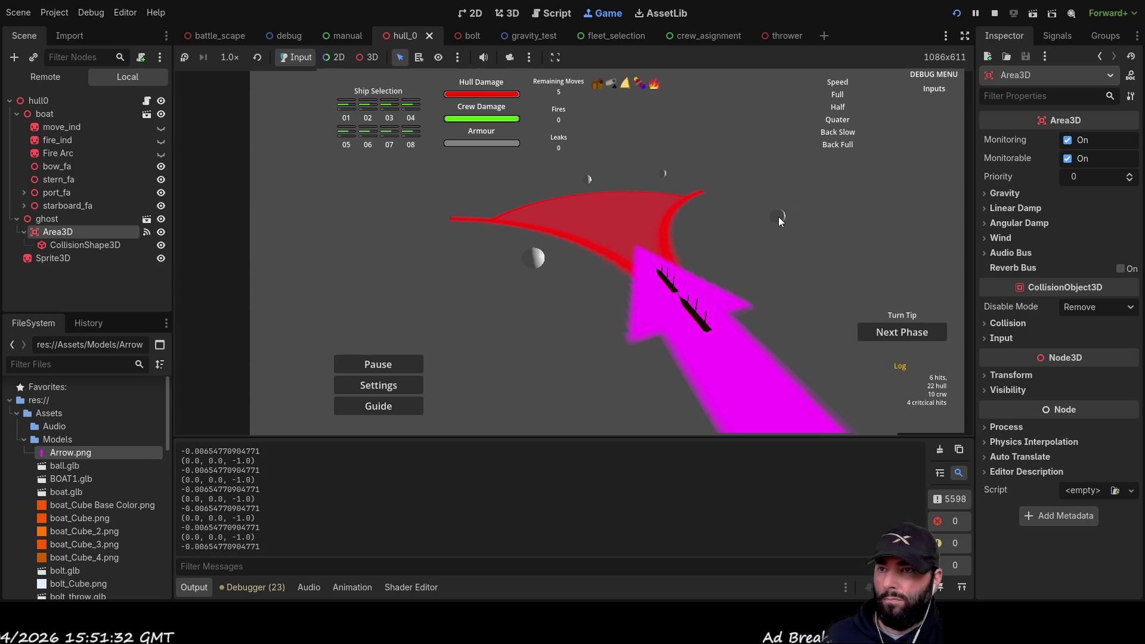
Stop the game, delete the minus sign before basis.x on line 127, and relaunch.
key("F8")
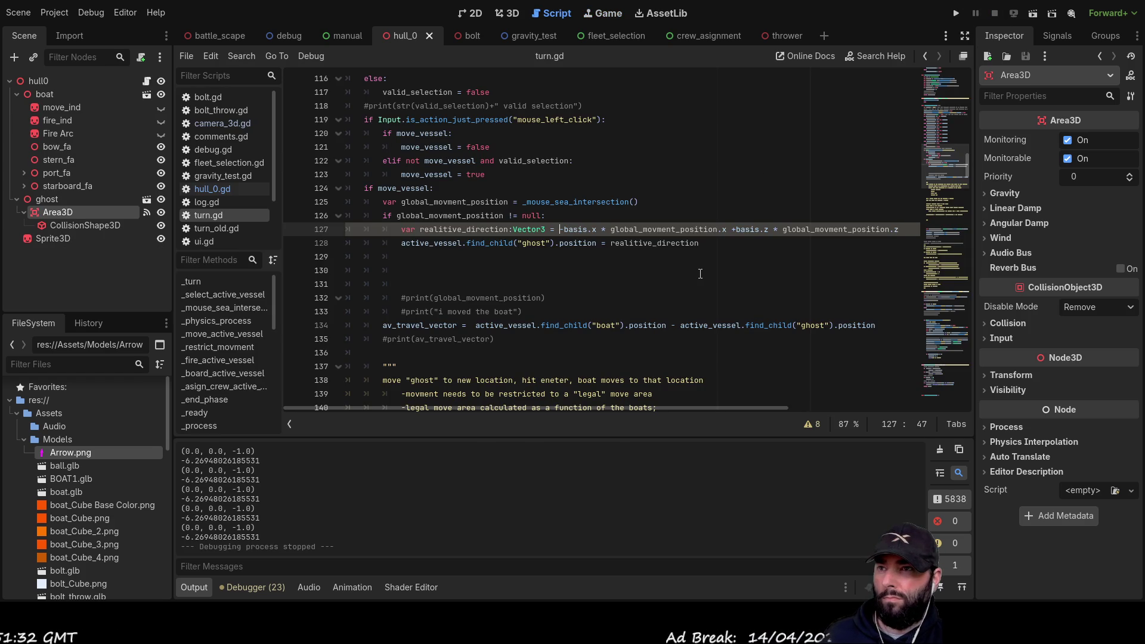
key("Delete")
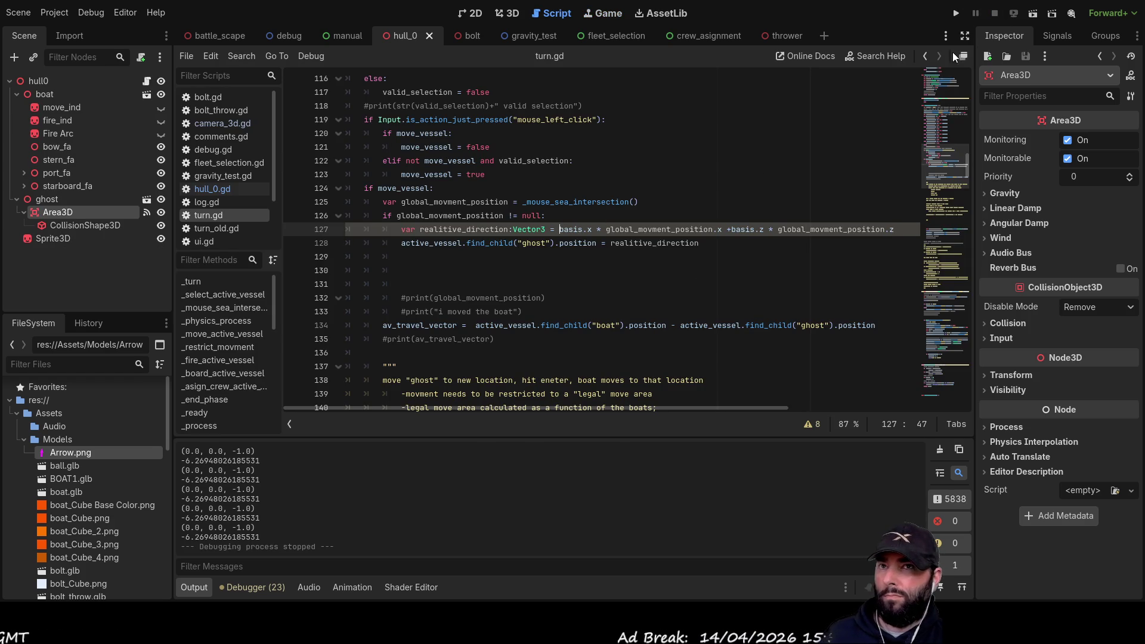
left_click(957, 14)
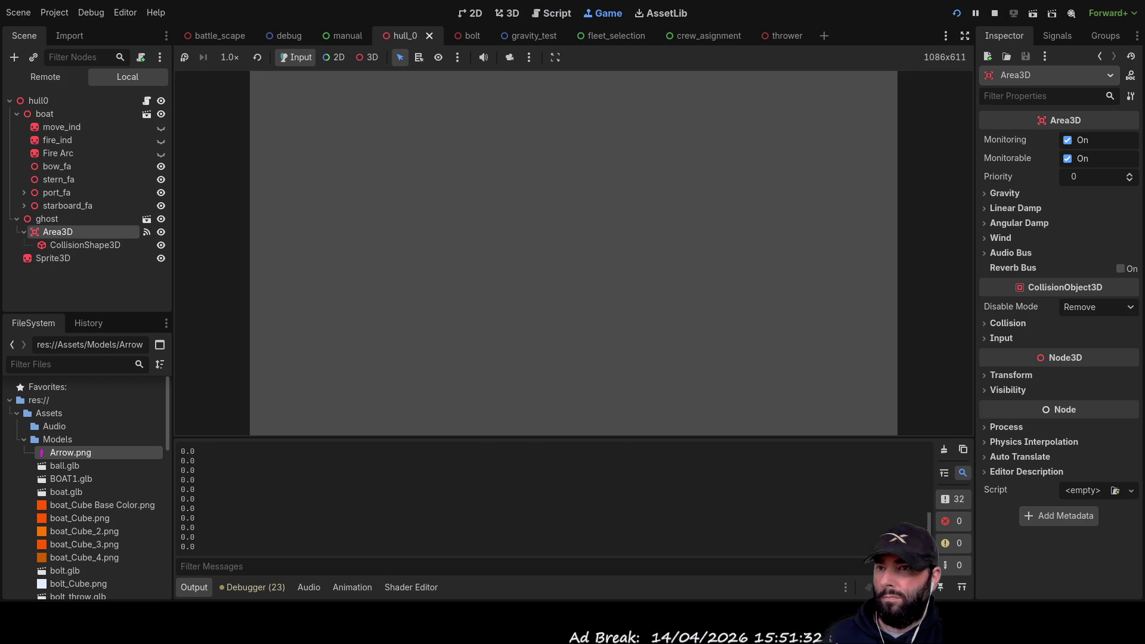
Drive the ship with the W, A, S, D and Q keys, then stop the game.
key("a")
key("w")
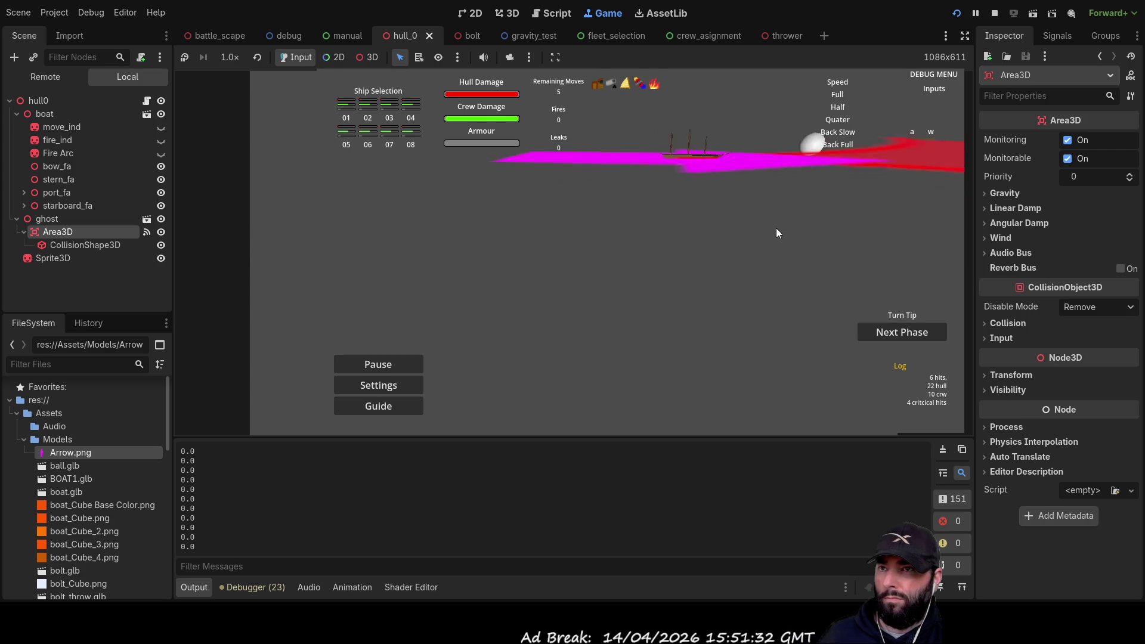
key("s")
key("d")
key("q")
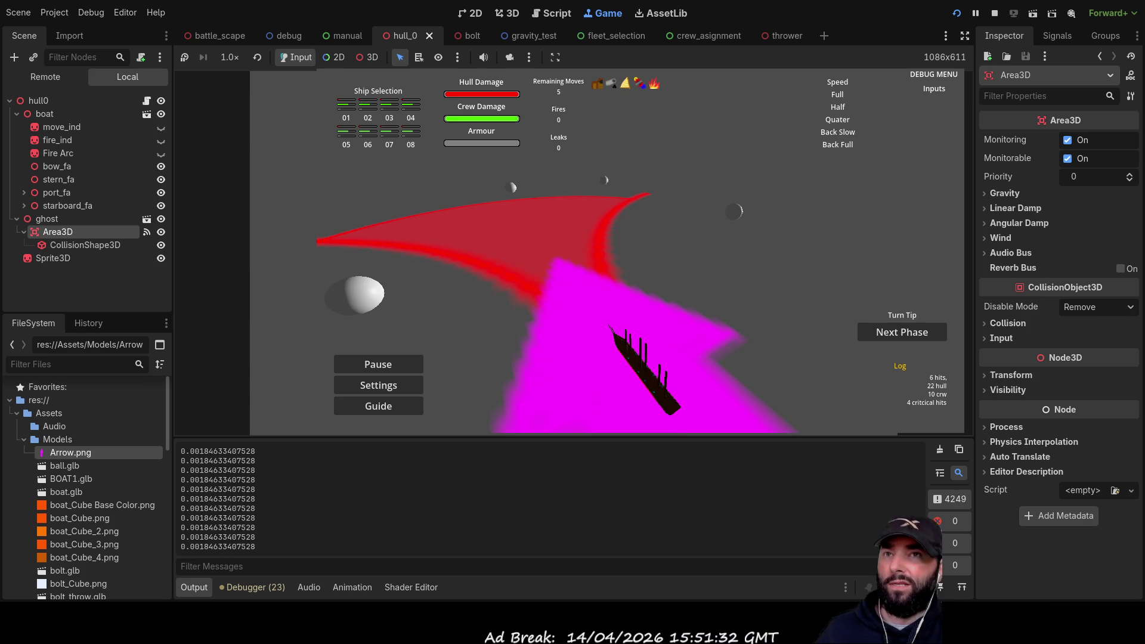
key("F5")
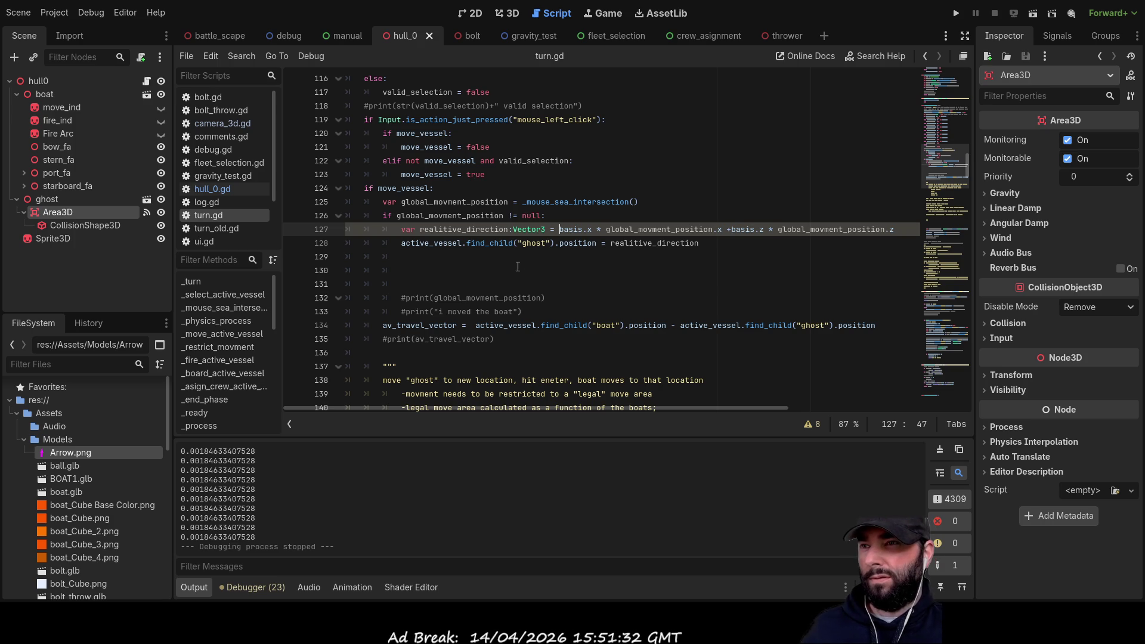
Copy global_movment_position and paste it onto a new line above line 127.
double_click(436, 215)
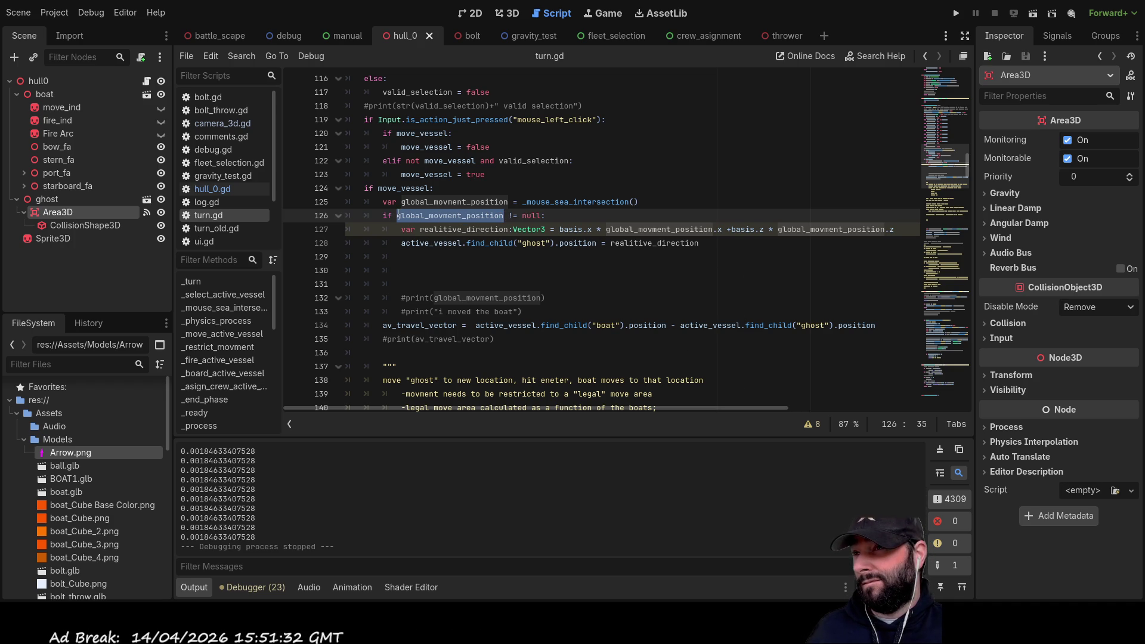
key("Left")
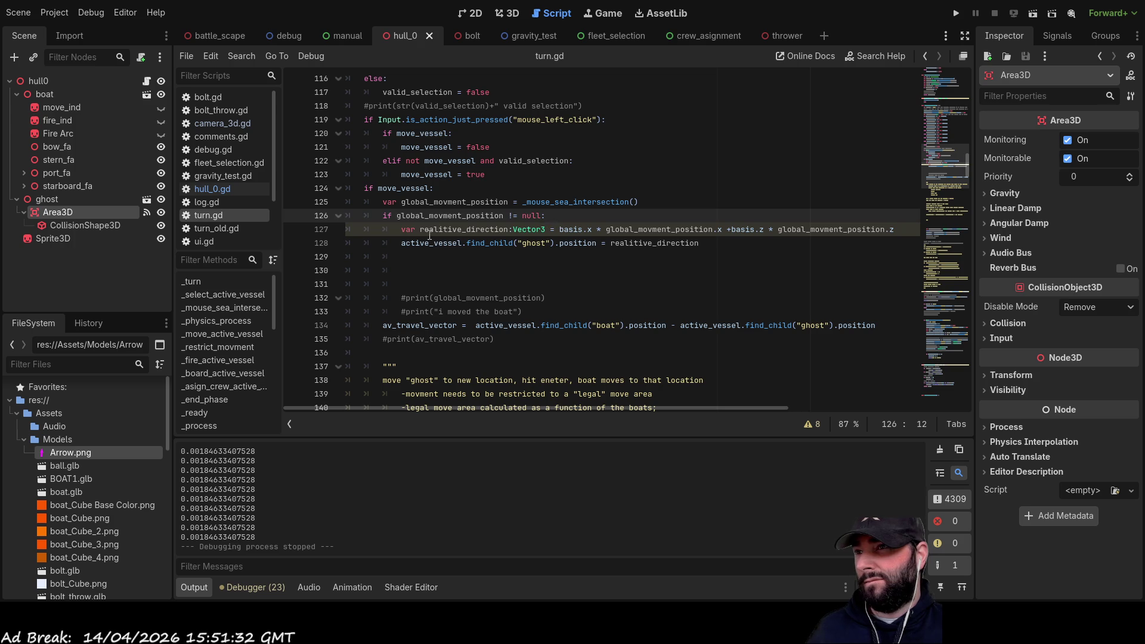
left_click(401, 230)
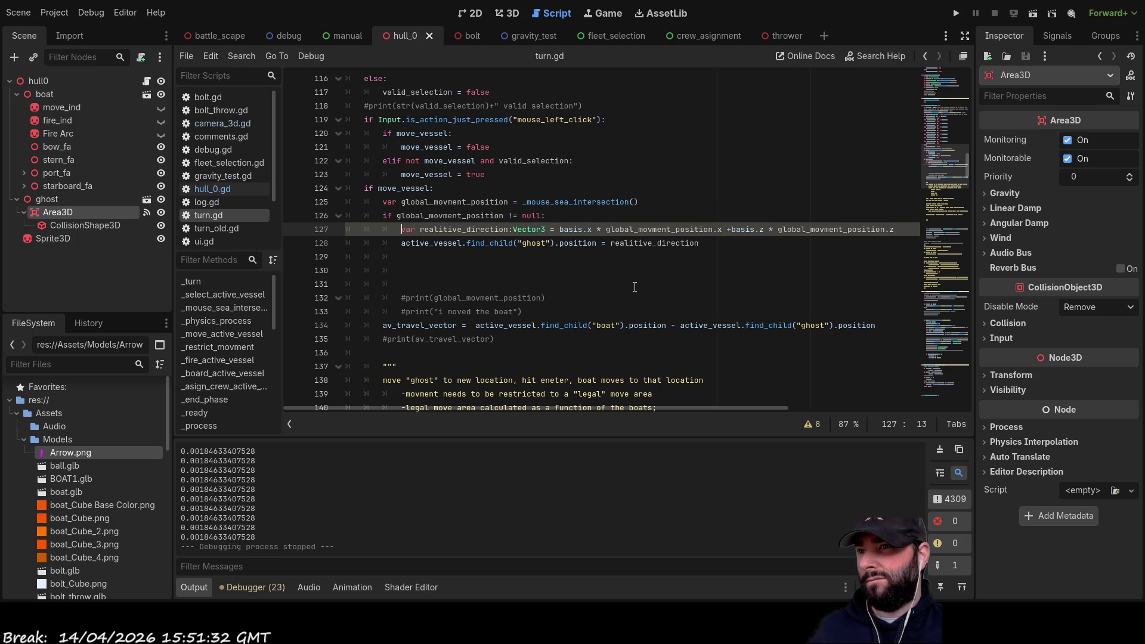
double_click(470, 216)
key("ctrl+c")
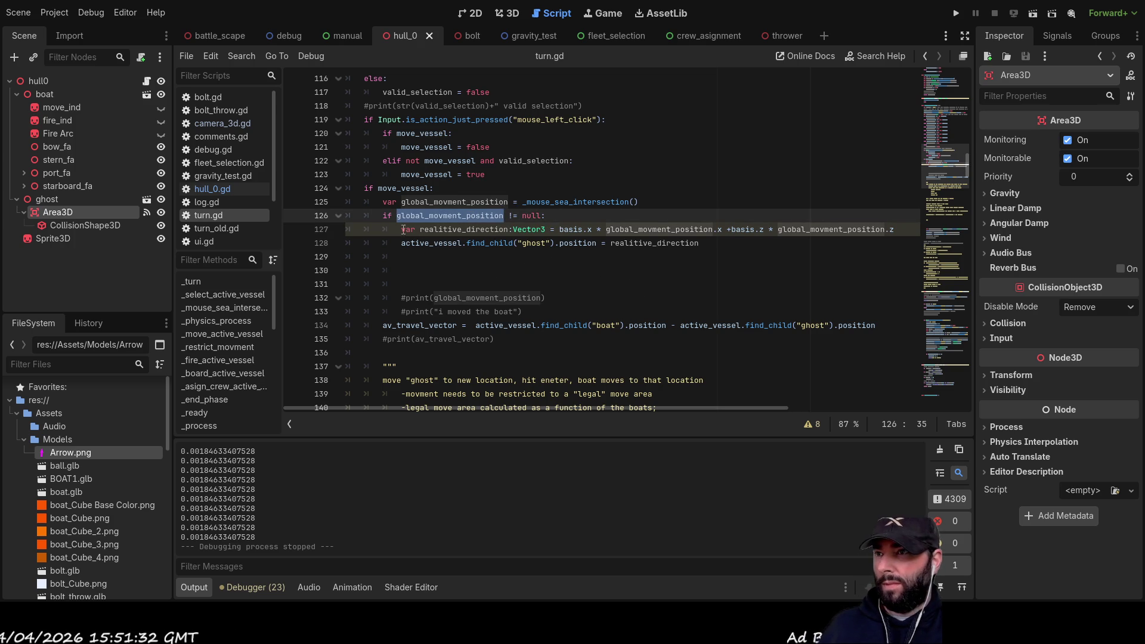
key("Down")
key("Return")
key("Up")
key("ctrl+v")
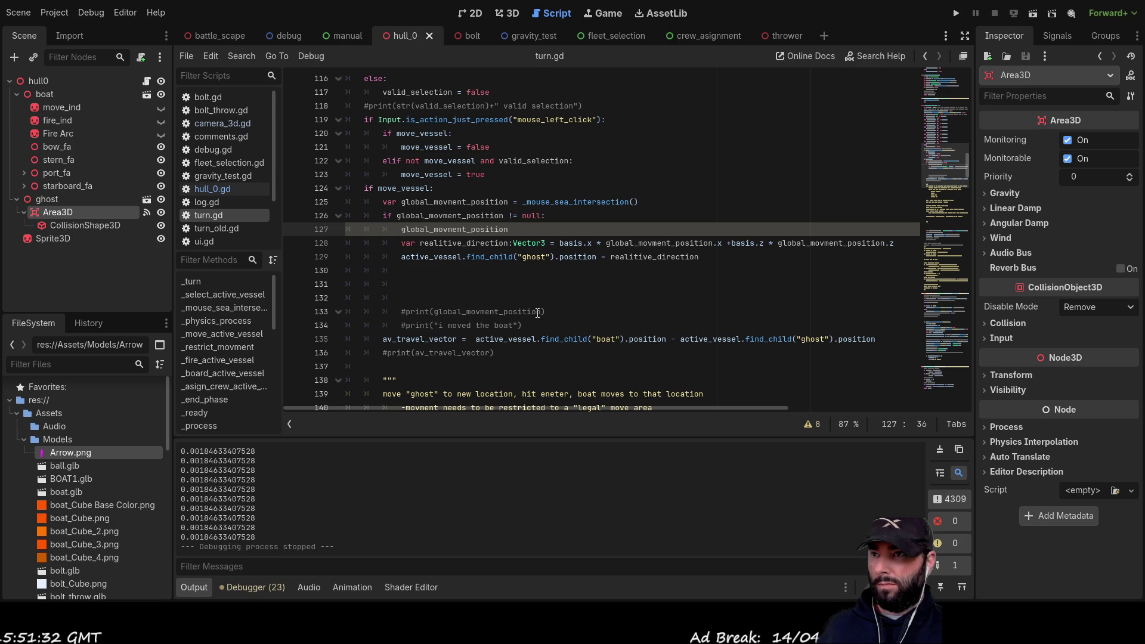
Complete the line as 'global_movment_position -= active_vessel.position' and relaunch the game.
type(" -")
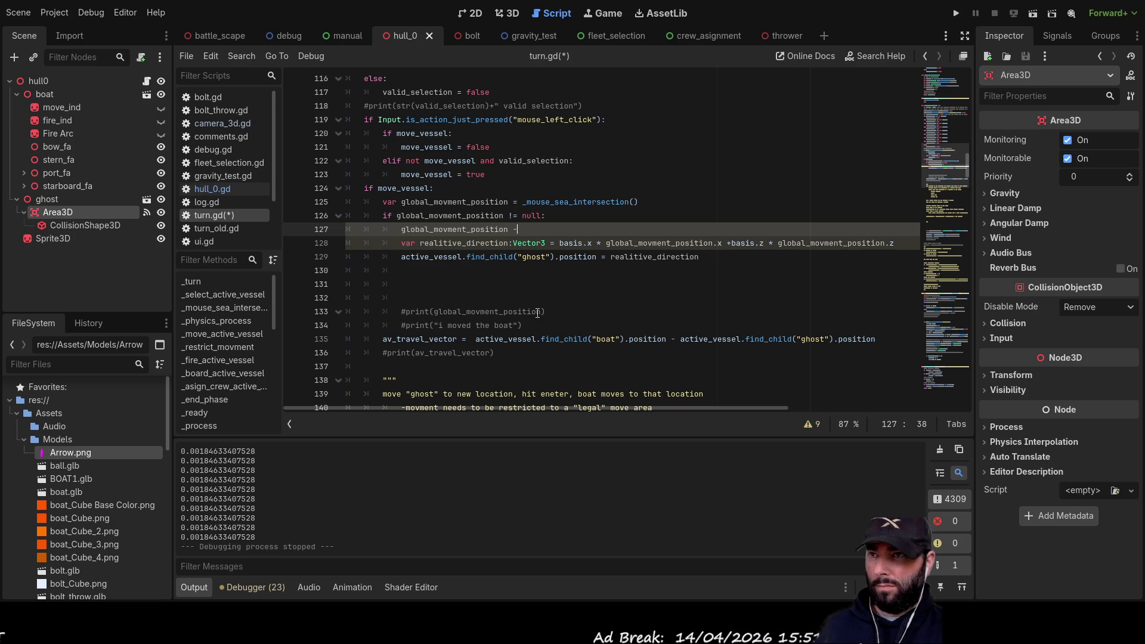
type("=")
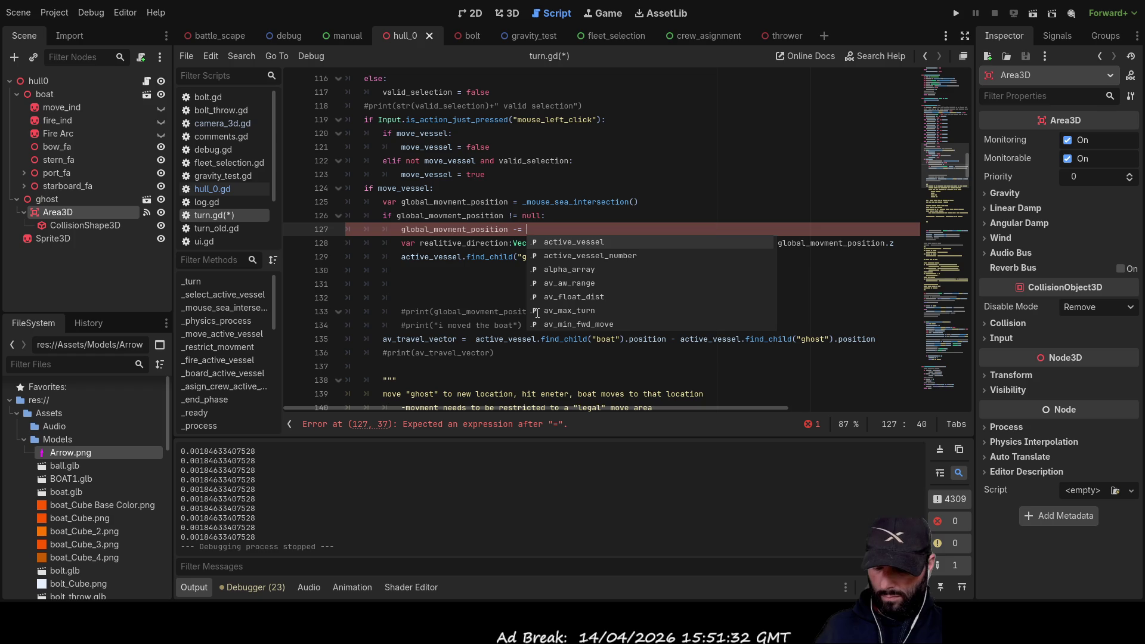
type(" ac")
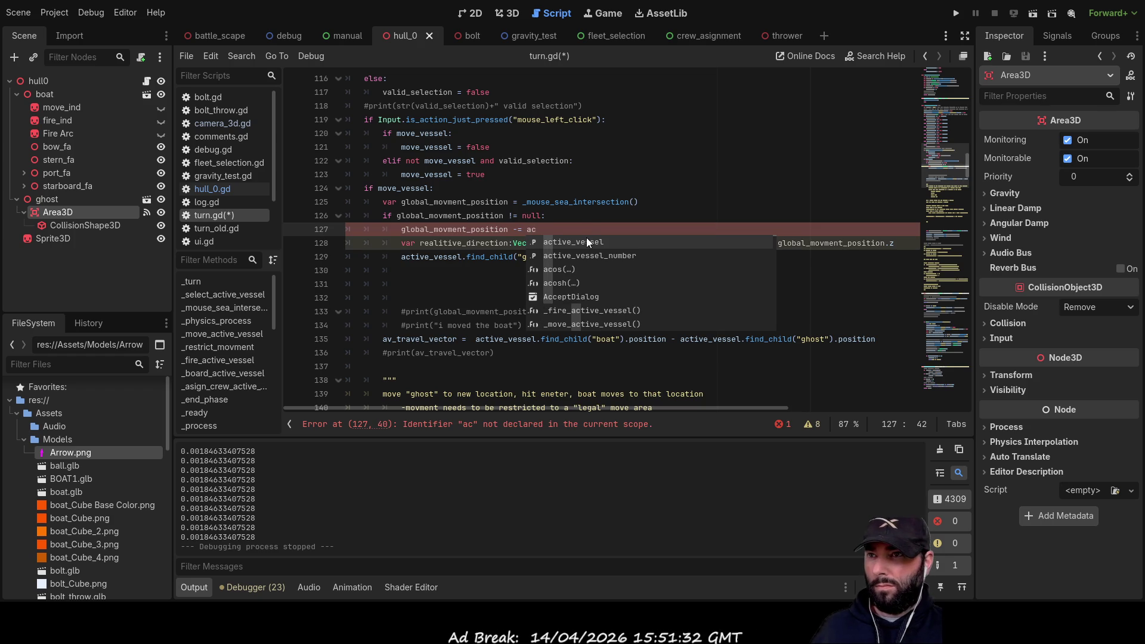
left_click(586, 239)
type(".positi")
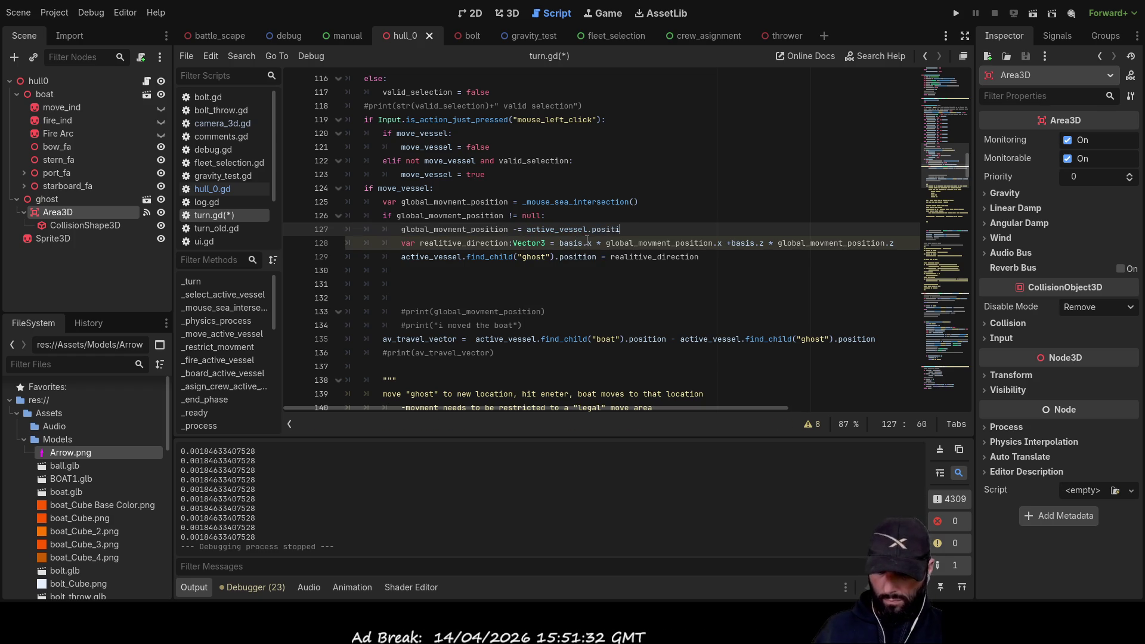
type("on")
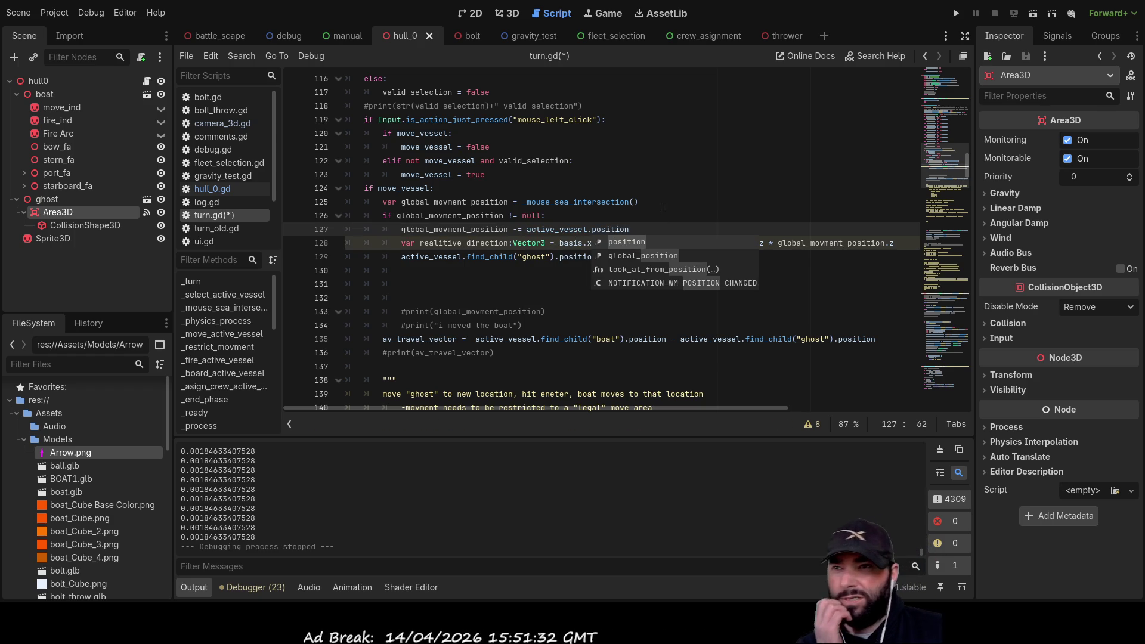
left_click(662, 202)
left_click(957, 13)
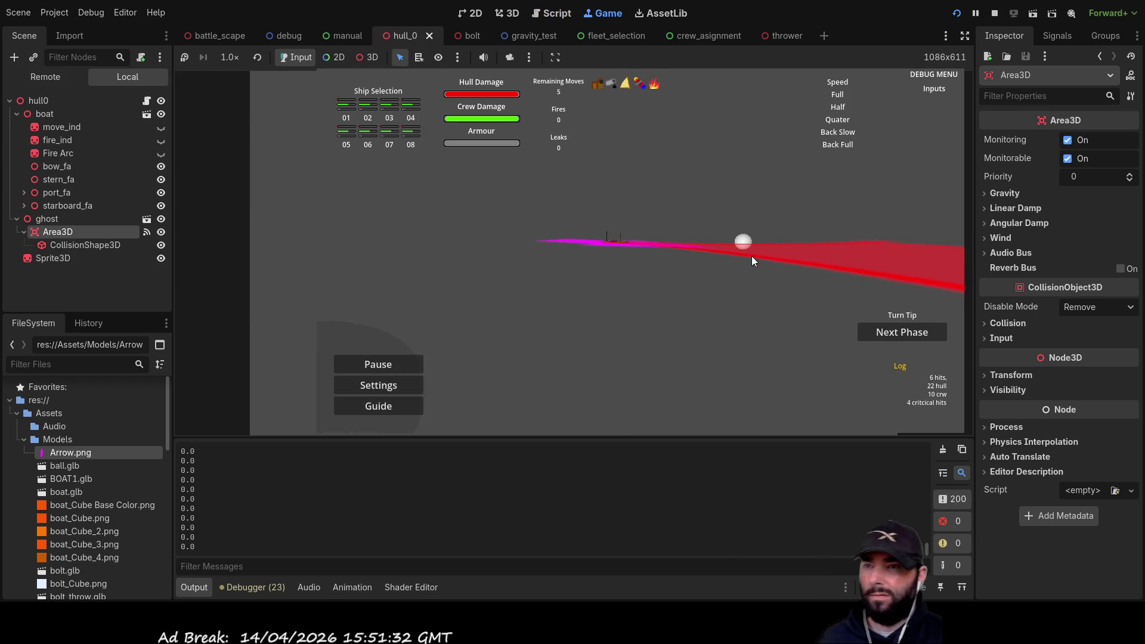
Drive the ship with W, A, S and Q, drag the ghost onto the red fan, then stop the game.
key("a")
key("w")
key("s")
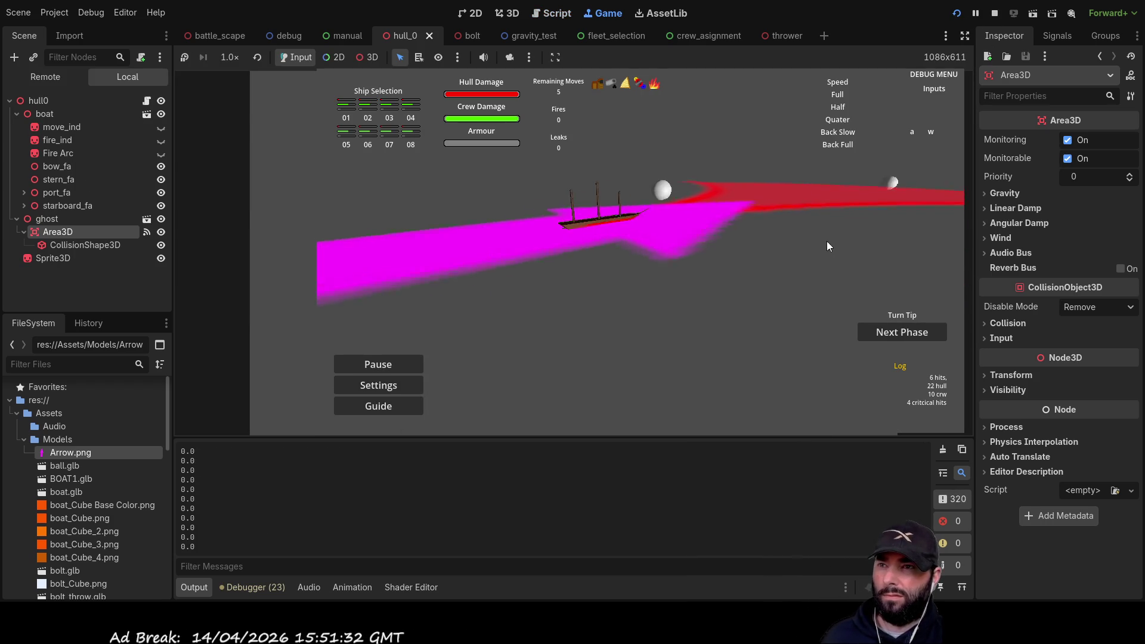
key("q")
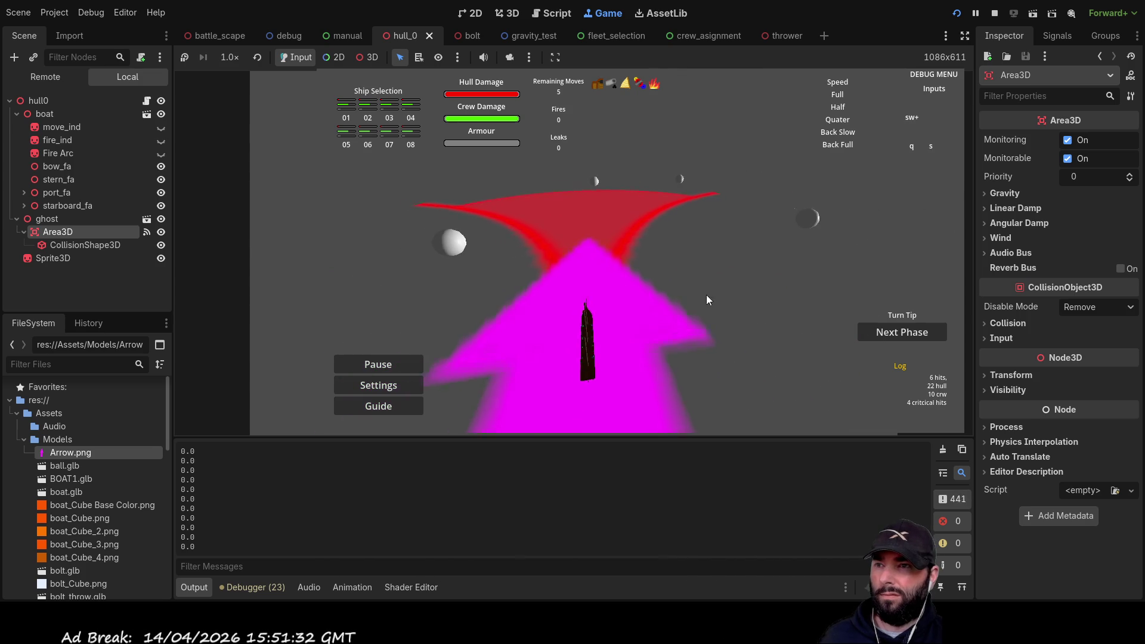
mouse_move(604, 301)
left_mouse_down()
mouse_move(603, 256)
mouse_move(564, 209)
mouse_move(519, 202)
mouse_move(667, 203)
mouse_move(575, 202)
mouse_move(587, 271)
mouse_move(597, 247)
mouse_move(577, 215)
mouse_move(548, 218)
left_mouse_up()
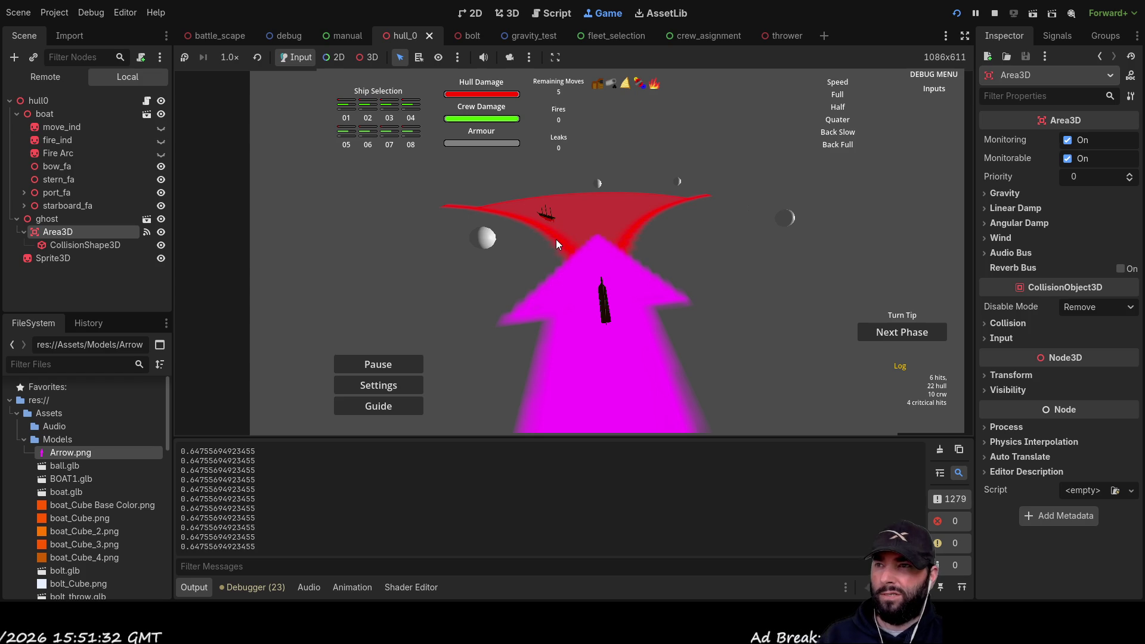
key("w")
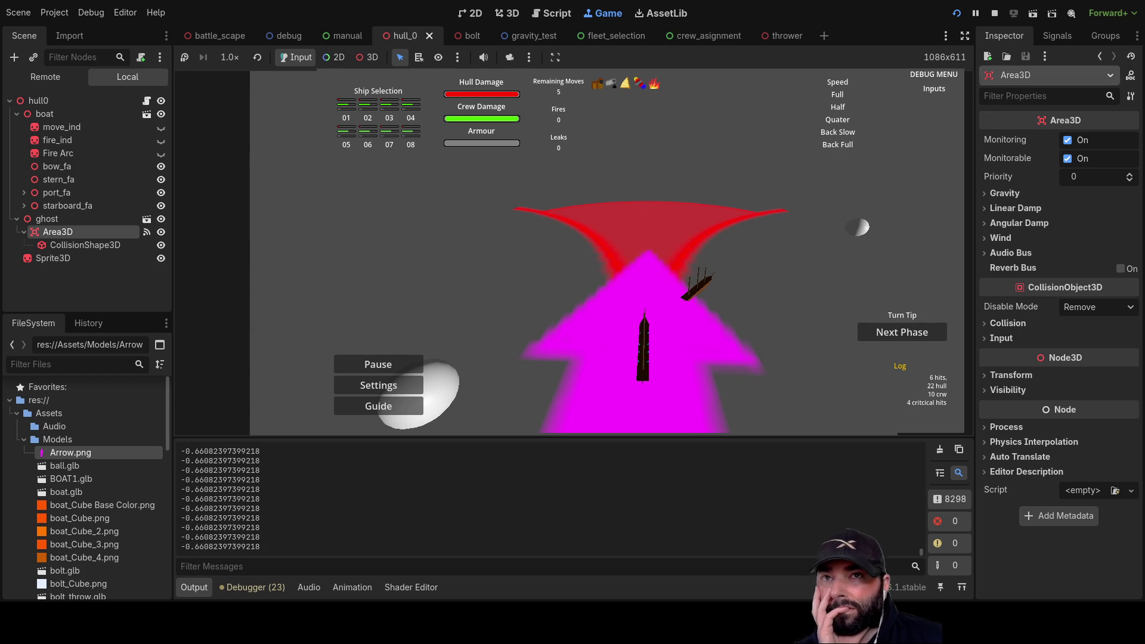
left_click(995, 13)
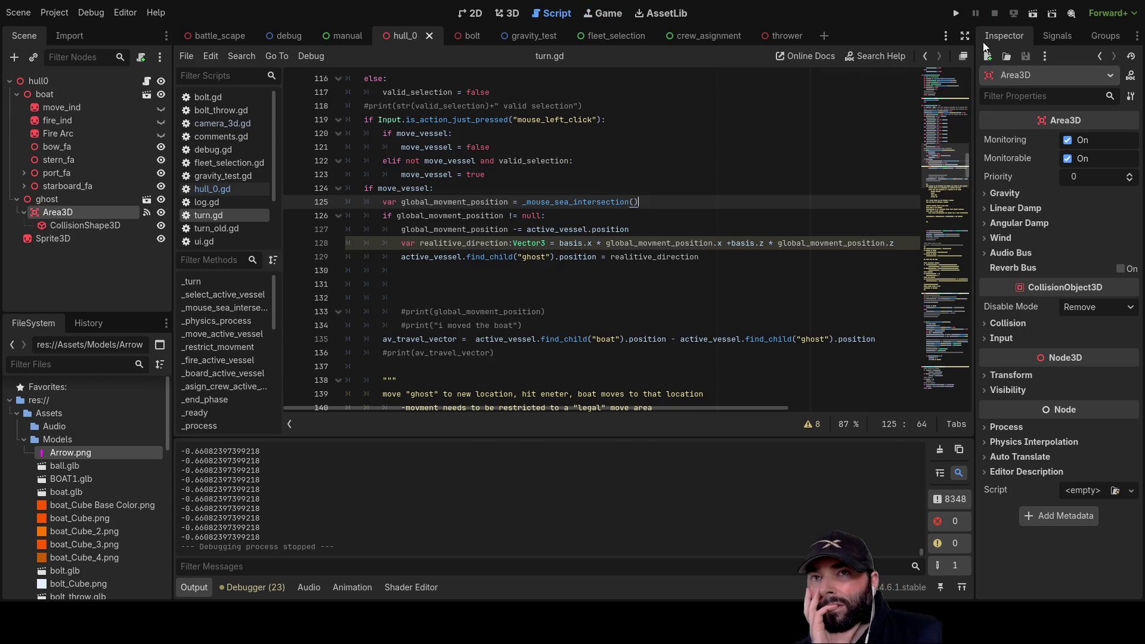
Run the game and swing the camera around the ship to check the ghost boat.
left_click(957, 13)
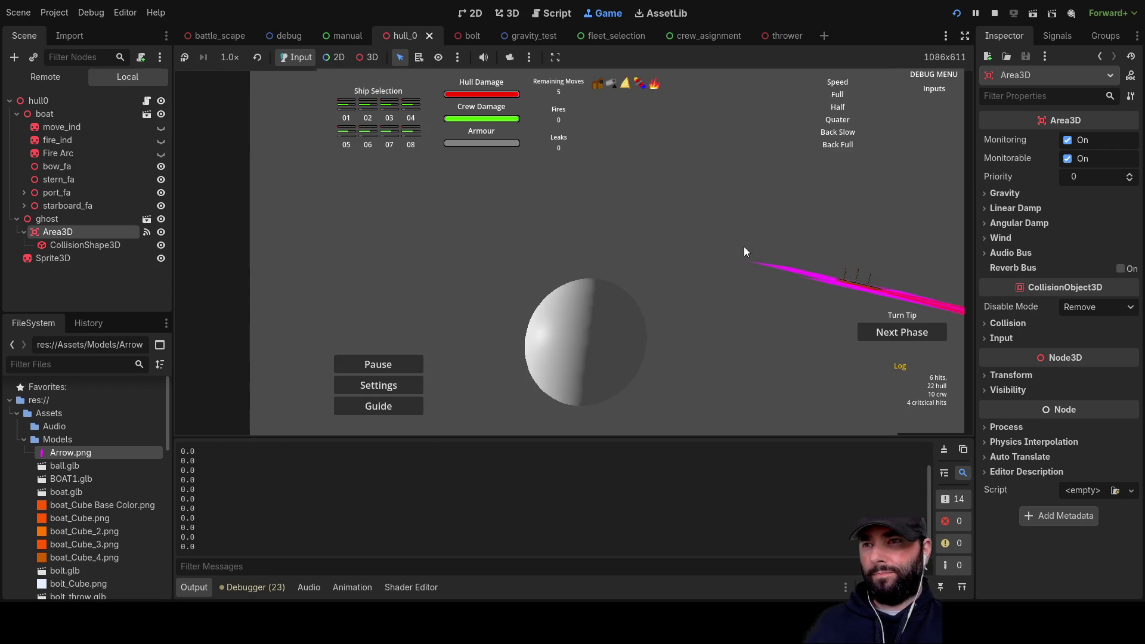
key("q")
key("w")
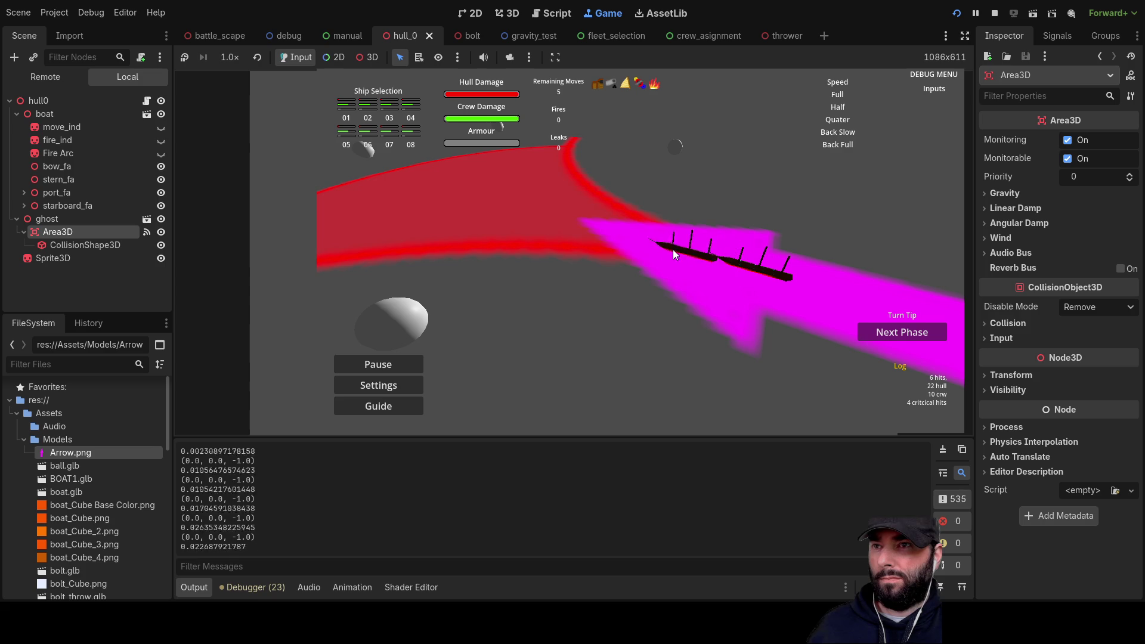
key("a")
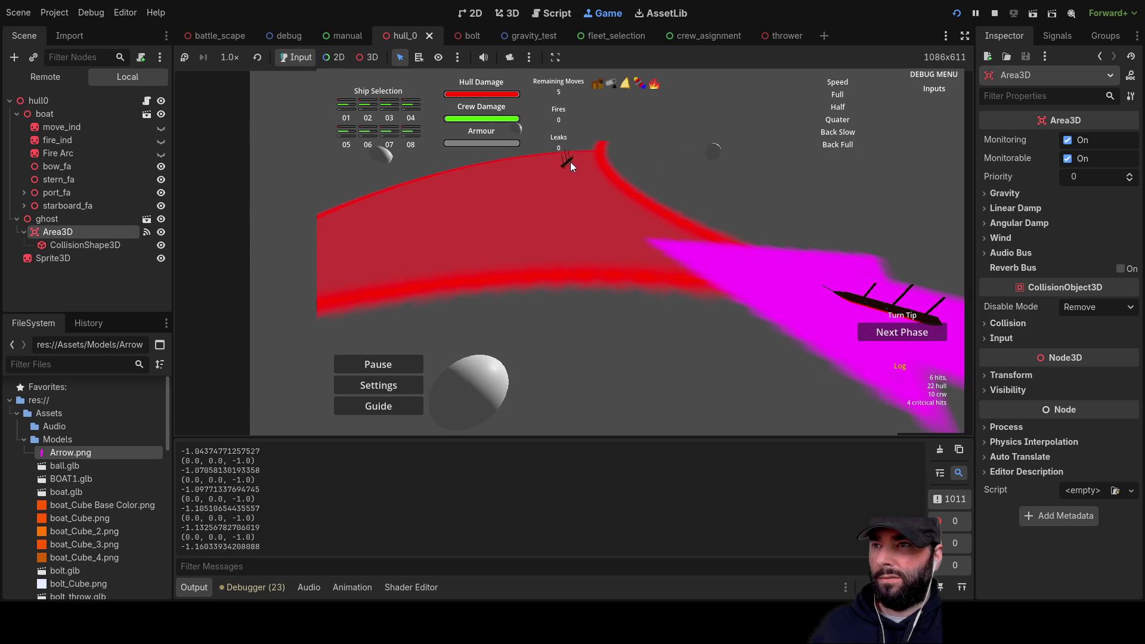
key("a")
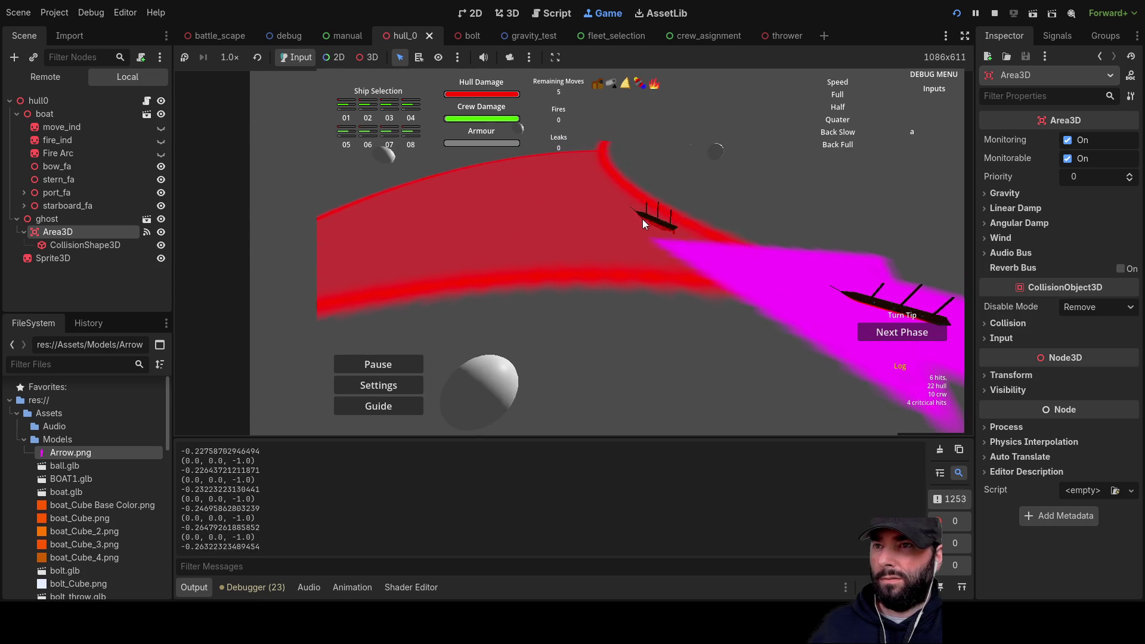
key("s")
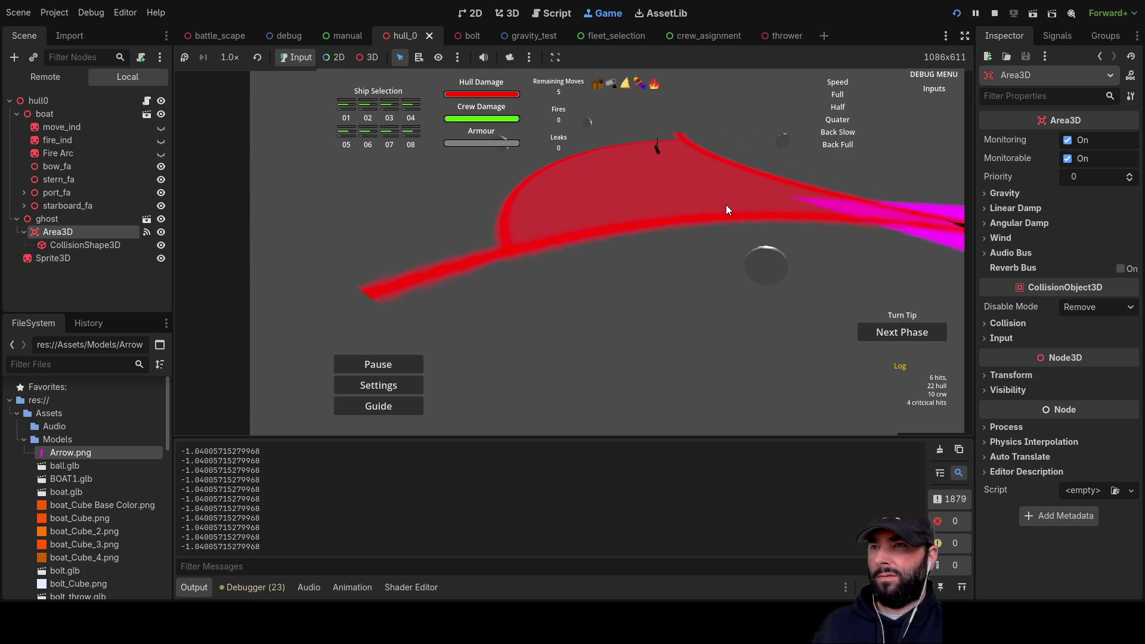
key("w")
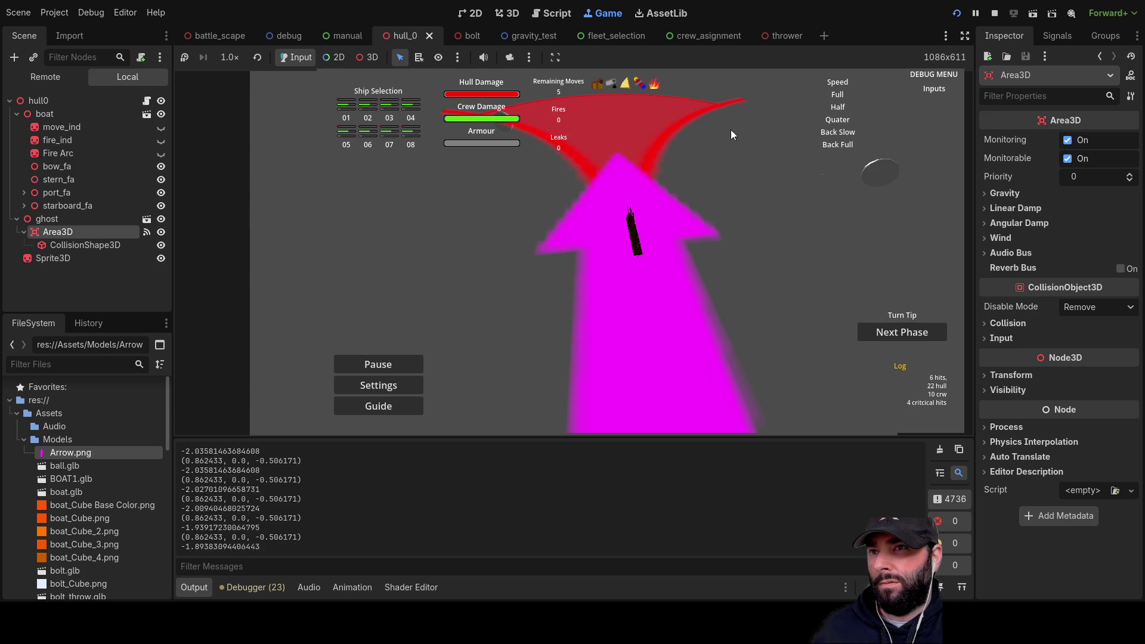
Orbit the view around the magenta arrow and ships, then stop the game with F8.
key("a")
key("s")
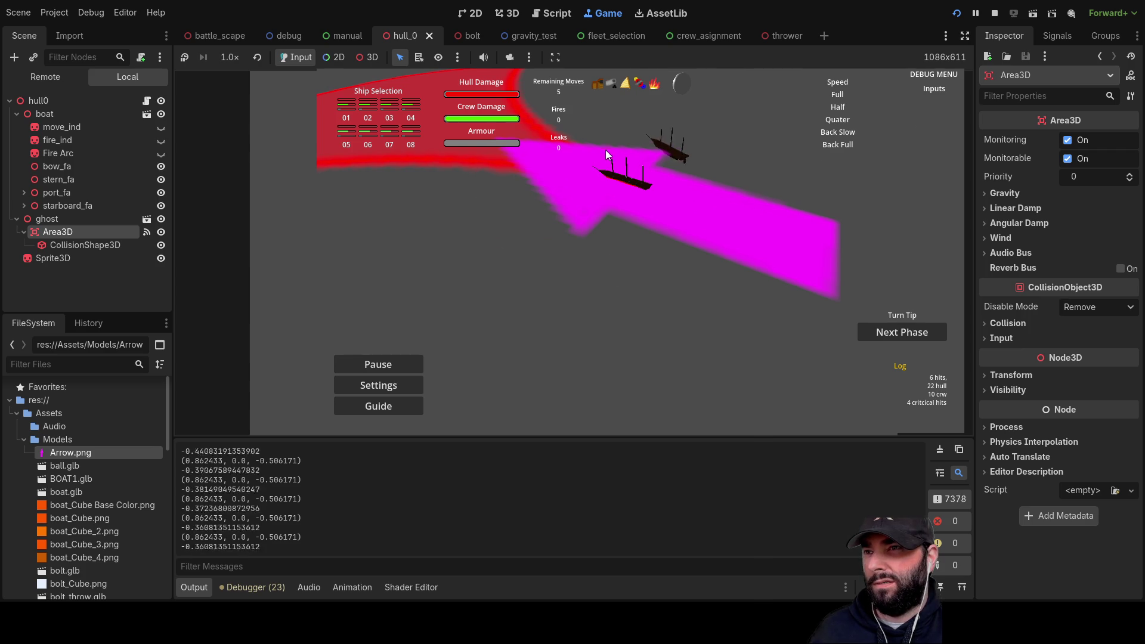
key("w")
key("d")
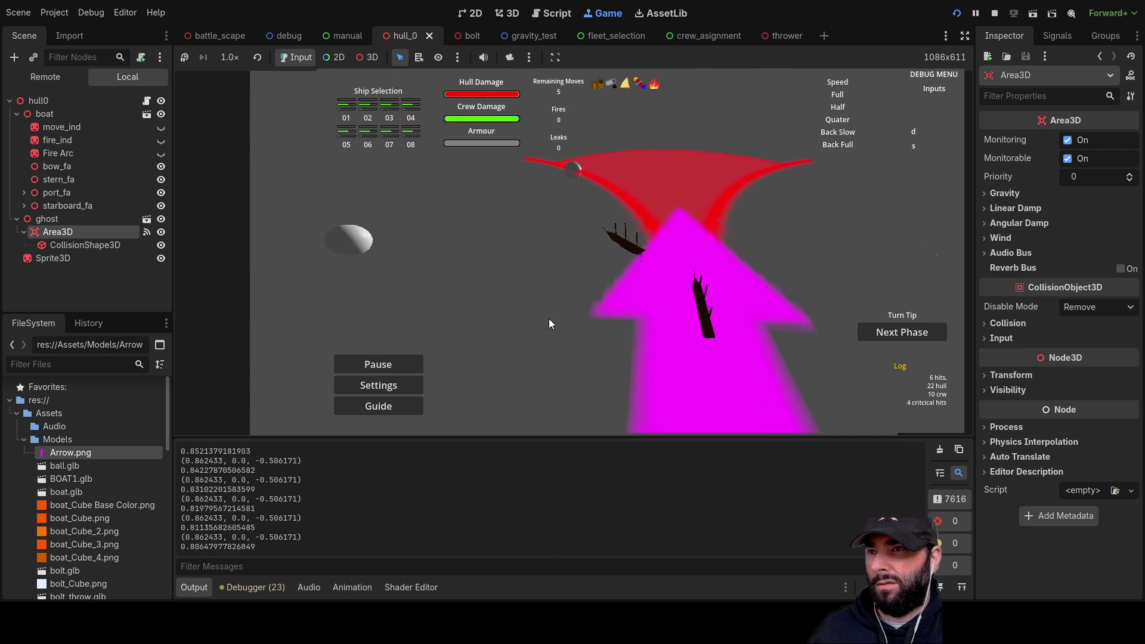
key("s")
key("d")
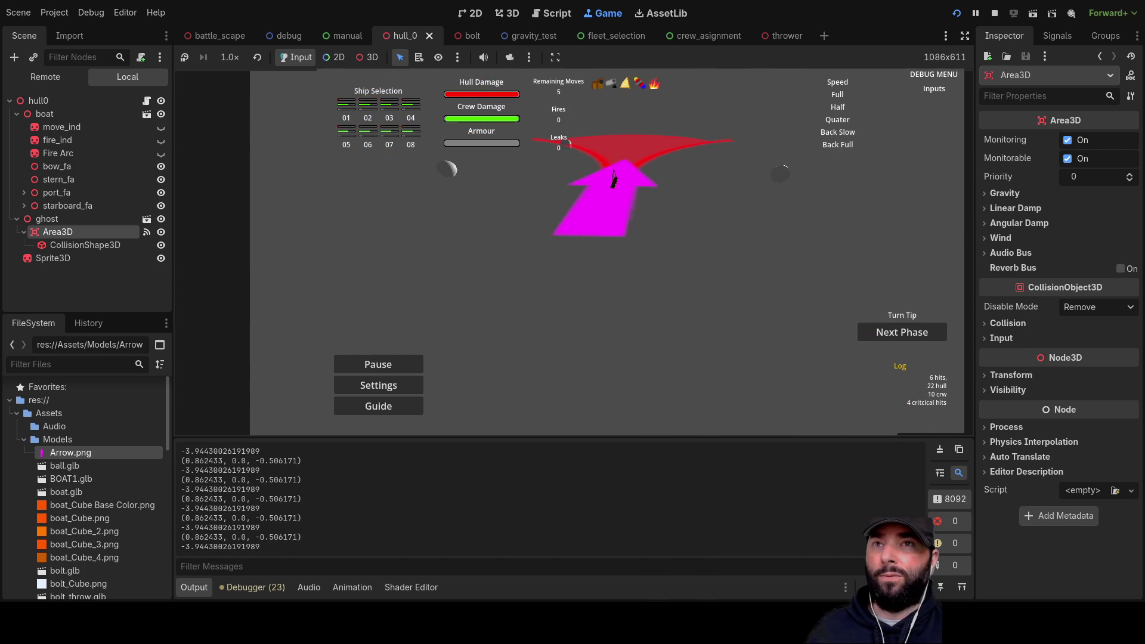
key("F8")
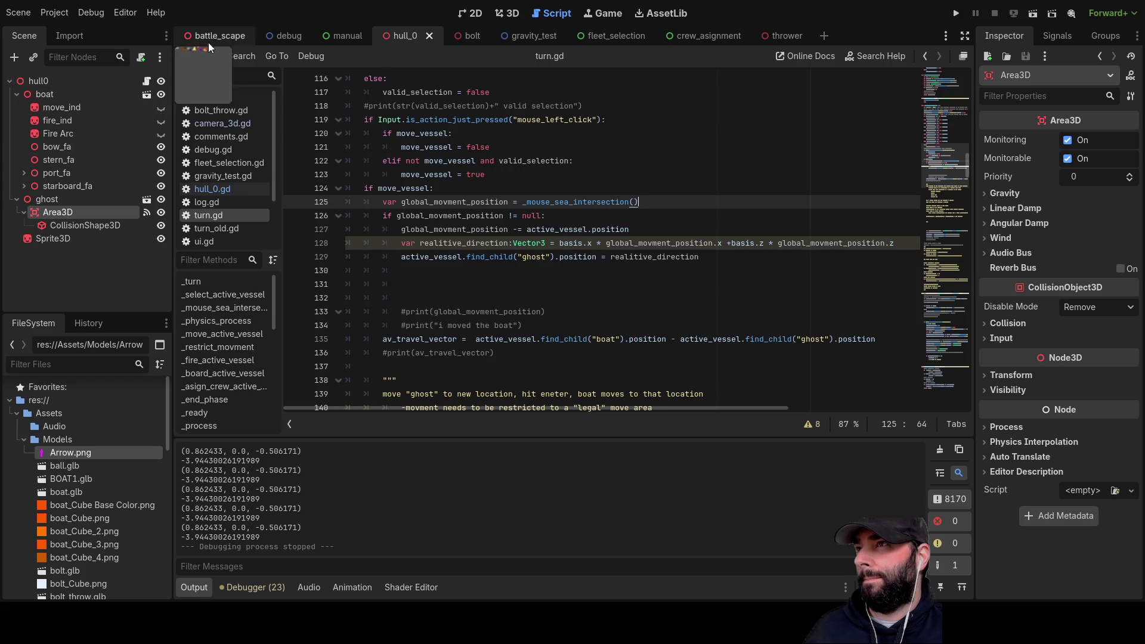
Switch to the battle_scape scene and add a Sprite3D child under the Turn node.
left_click(209, 39)
scroll(100, 238, "down", 5)
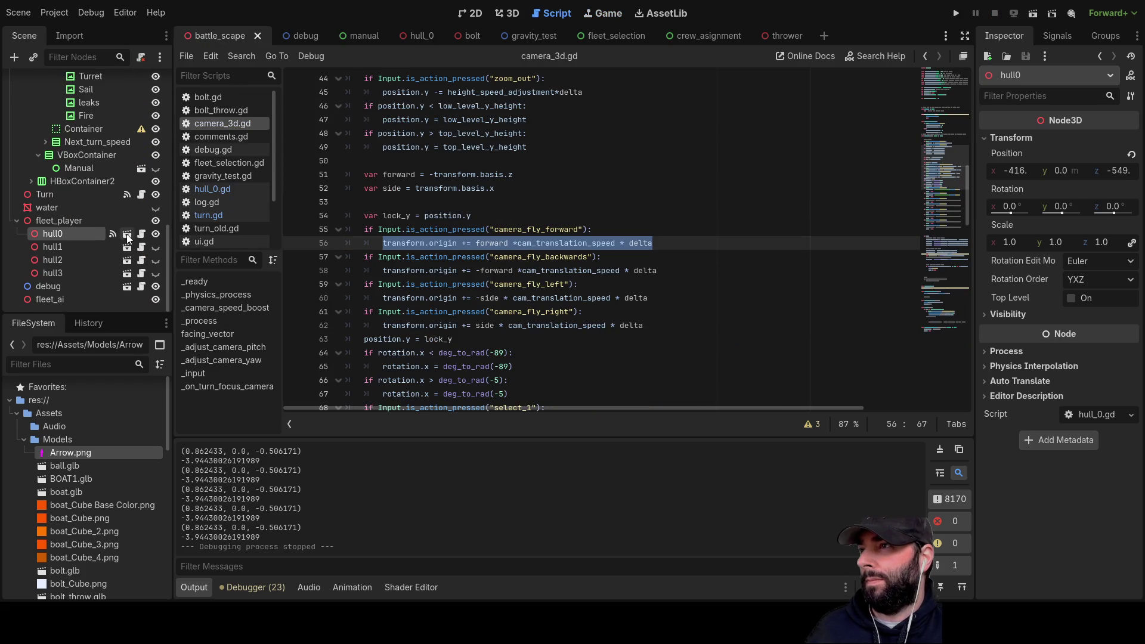
left_click(45, 195)
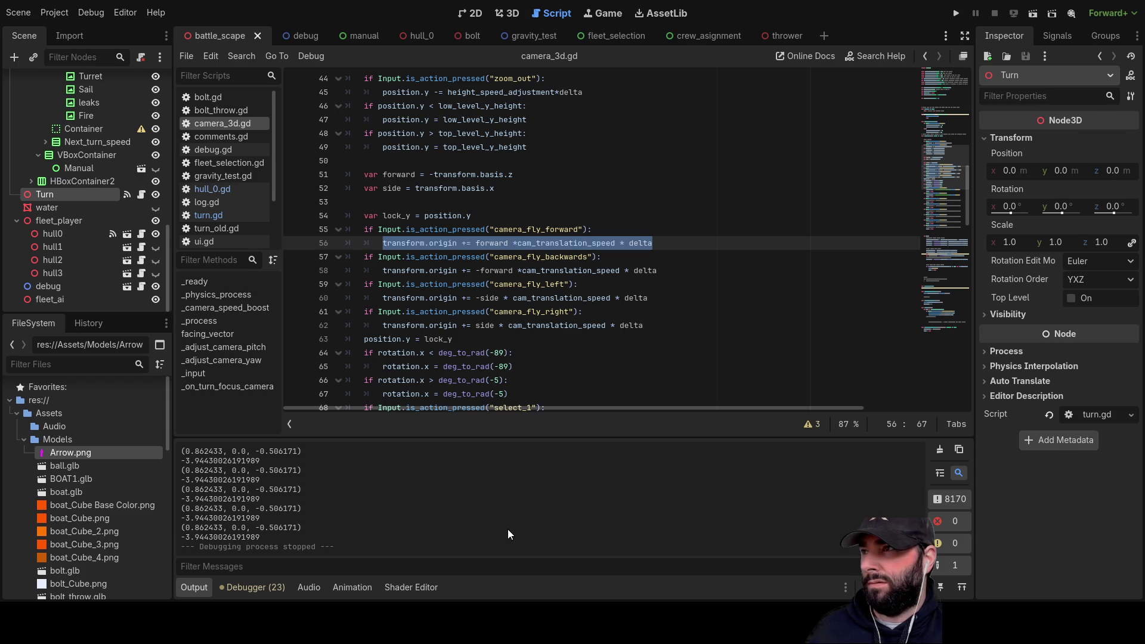
left_click_drag(60, 451, 91, 246)
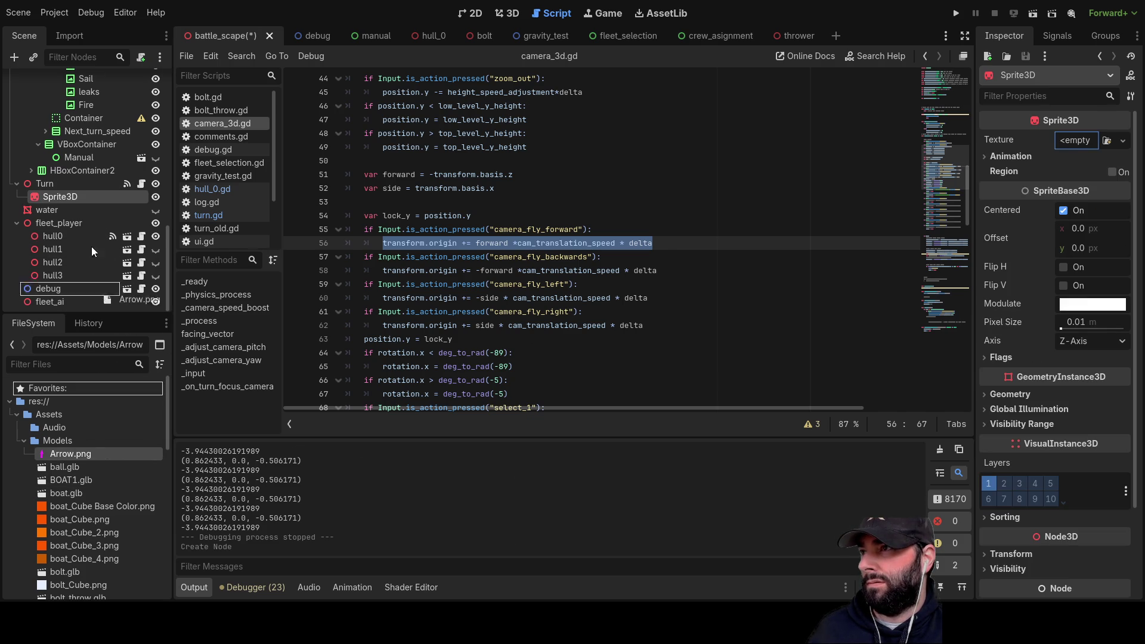
Assign Arrow.png as the Sprite3D texture and set its Pixel Size to 10.
left_click_drag(76, 197, 957, 198)
left_click_drag(1086, 147, 1080, 149)
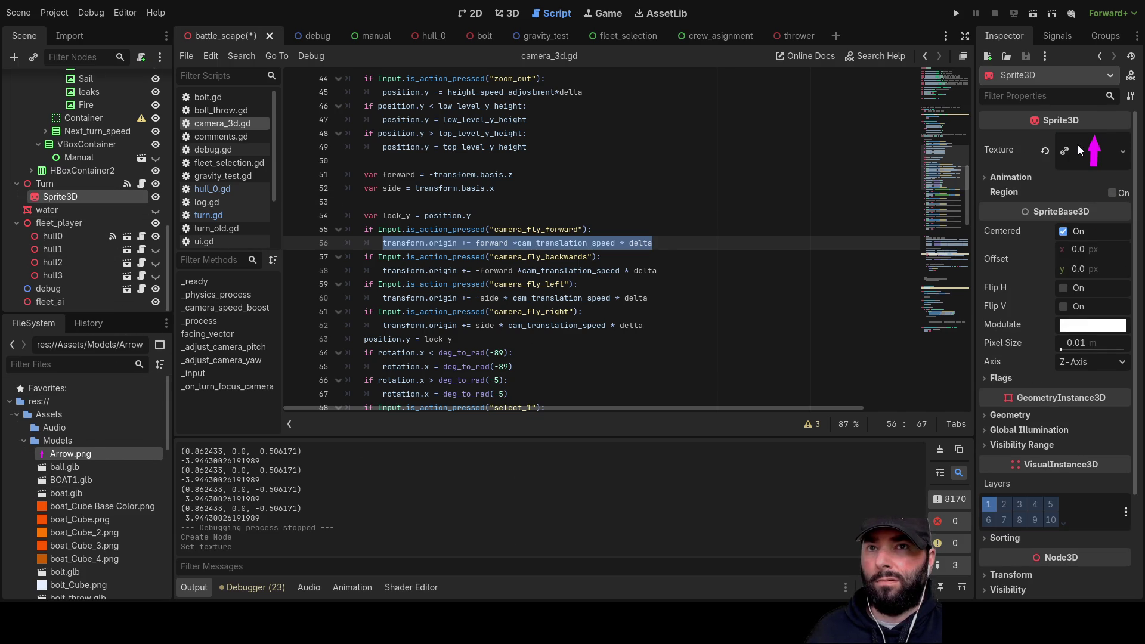
left_click_drag(1068, 350, 1104, 349)
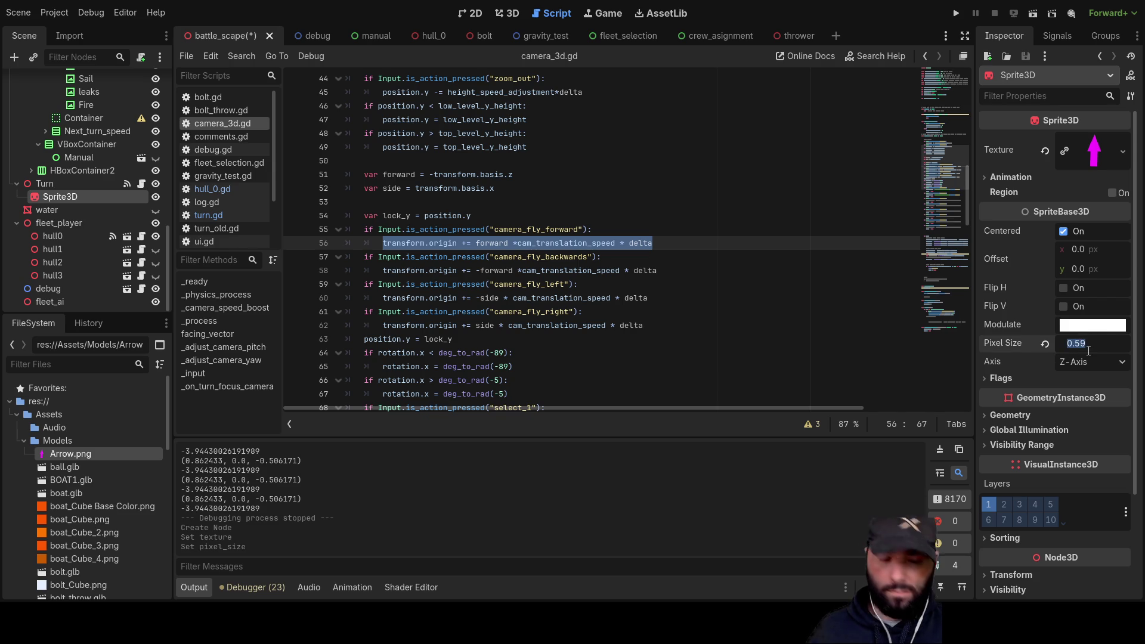
type("10")
key("Return")
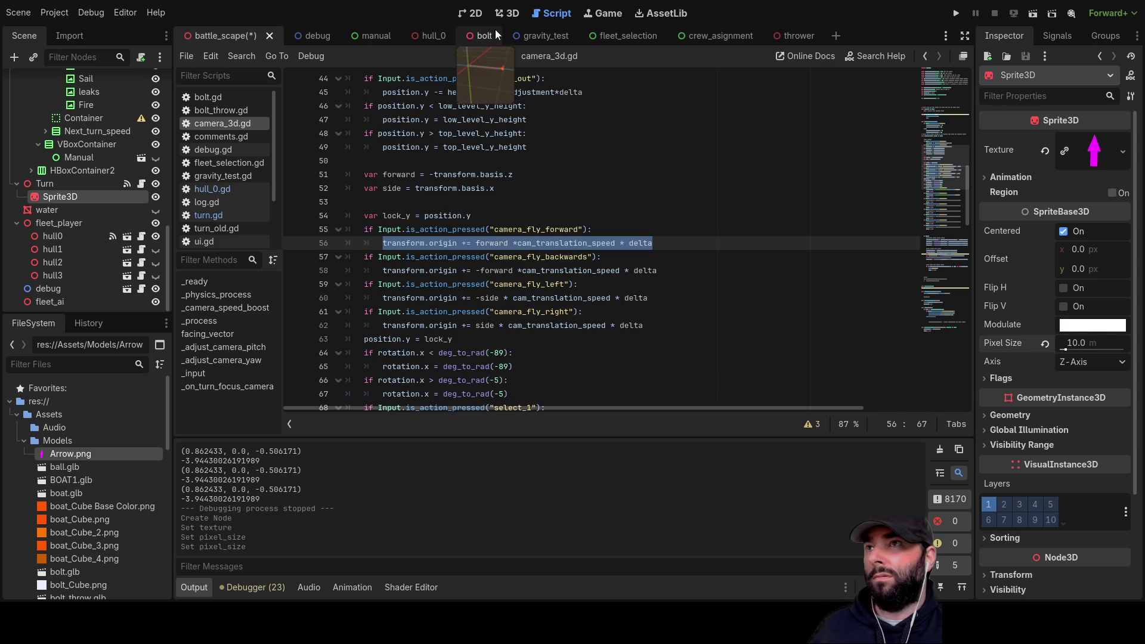
Rotate the sprite 90° on x and y to lie flat, check it in 3D, and run the game.
left_click(511, 14)
left_click_drag(868, 252, 754, 216)
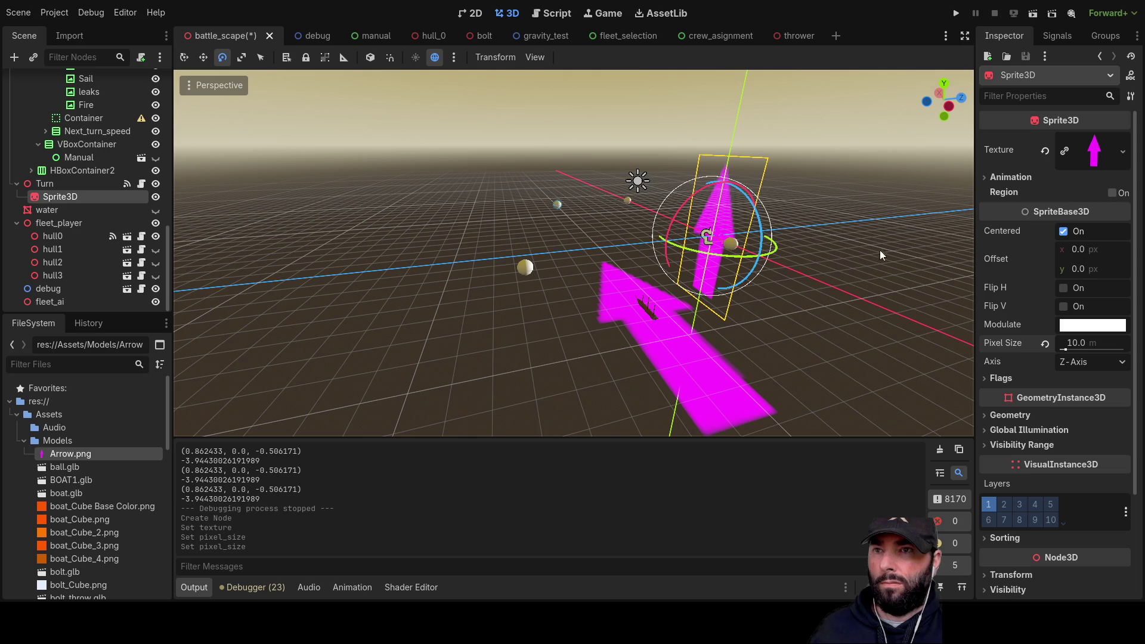
left_click(60, 186)
left_click(63, 198)
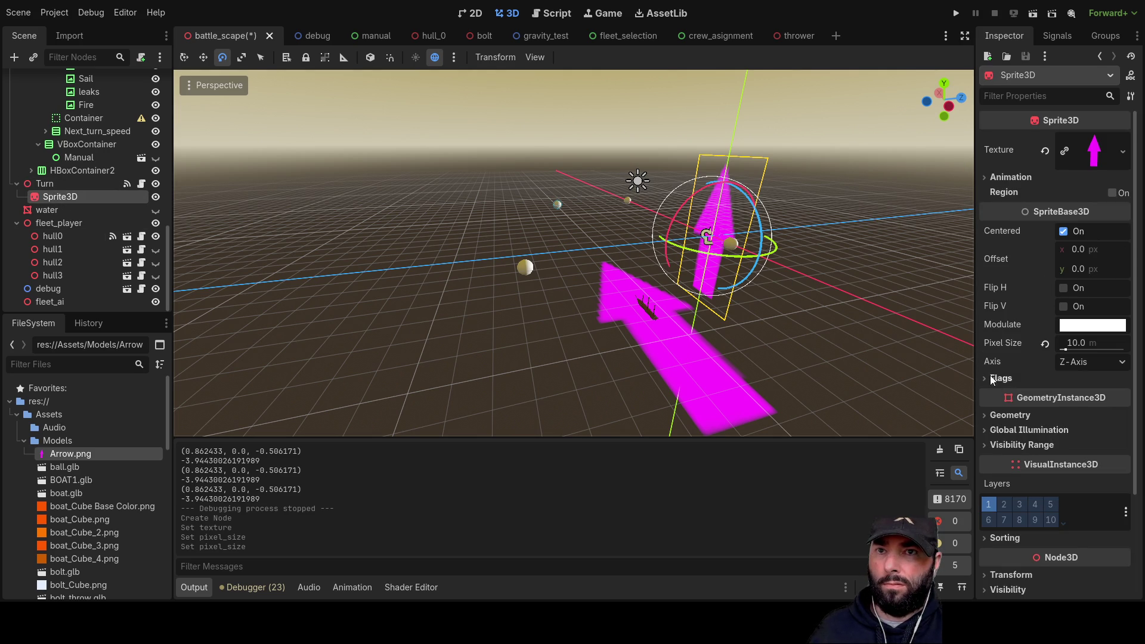
scroll(993, 302, "down", 4)
left_click(1010, 445)
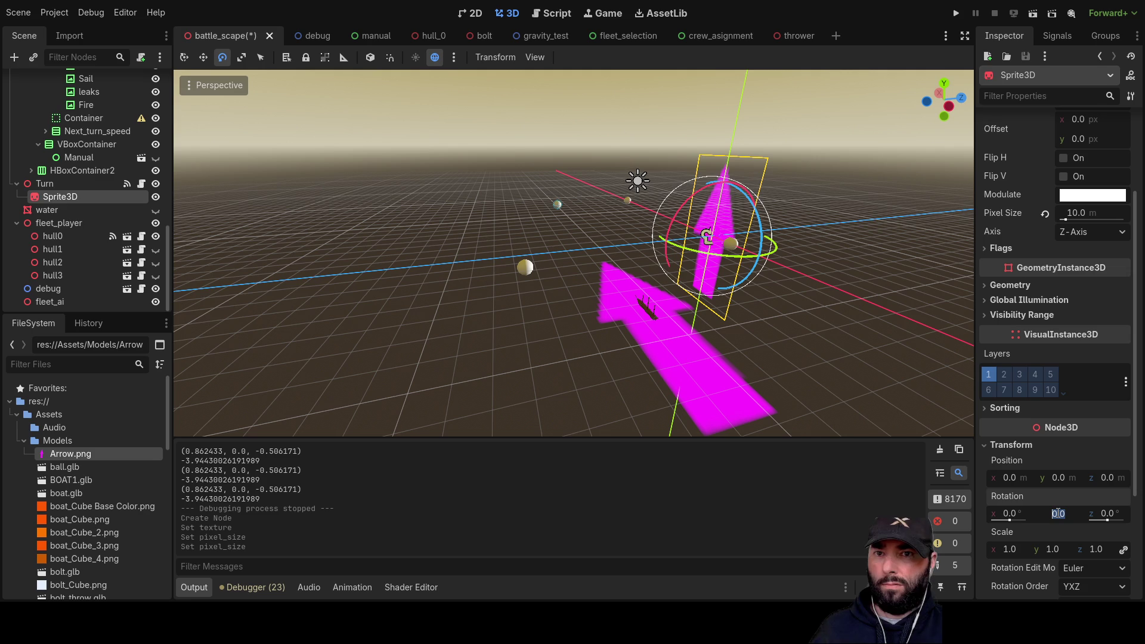
type("0")
key("Return")
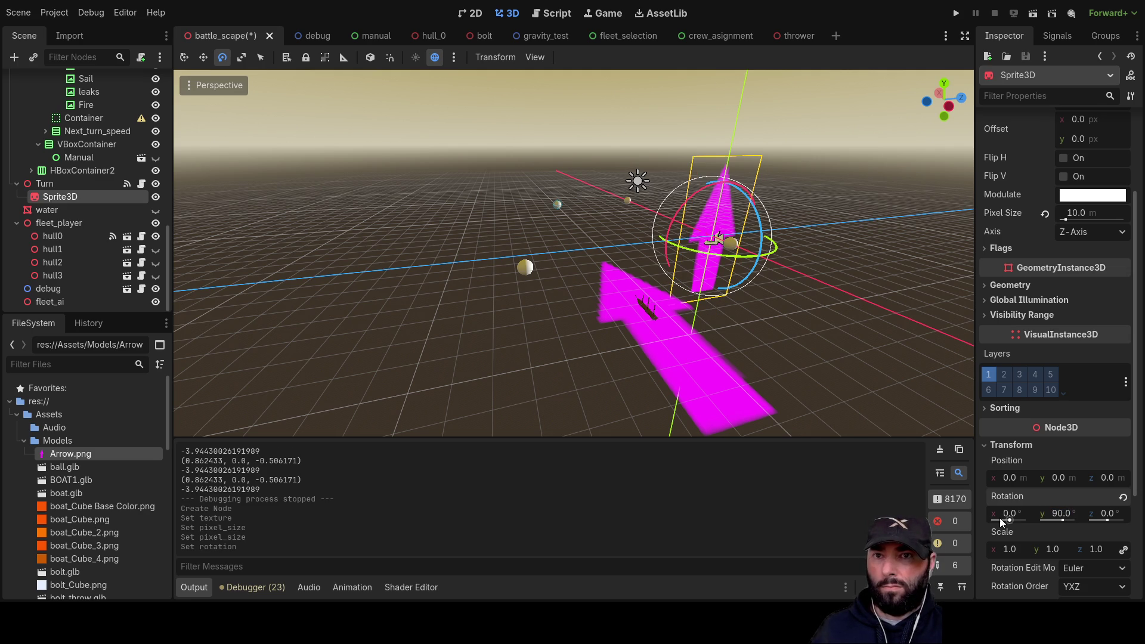
type("90")
key("Return")
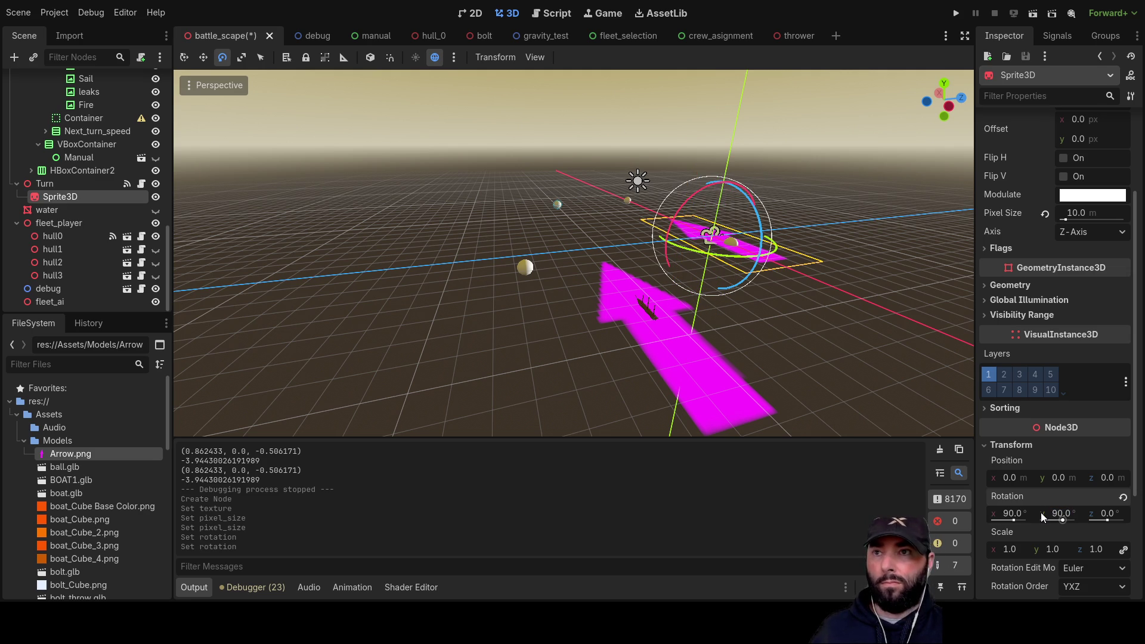
mouse_move(704, 322)
left_mouse_down()
mouse_move(617, 308)
mouse_move(657, 324)
left_mouse_up()
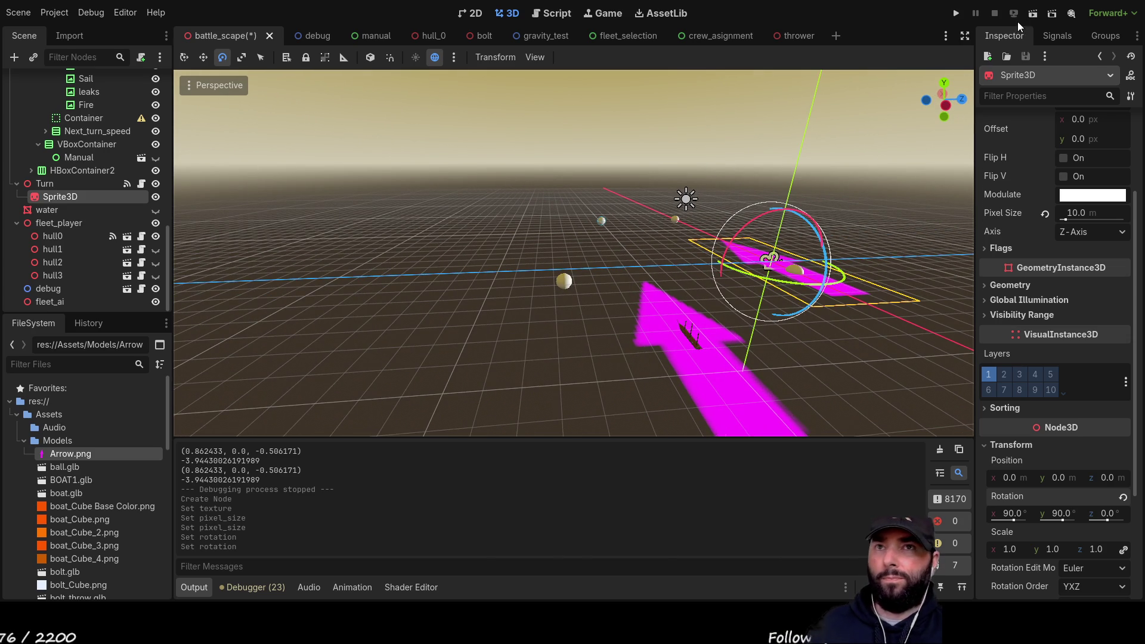
left_click(956, 14)
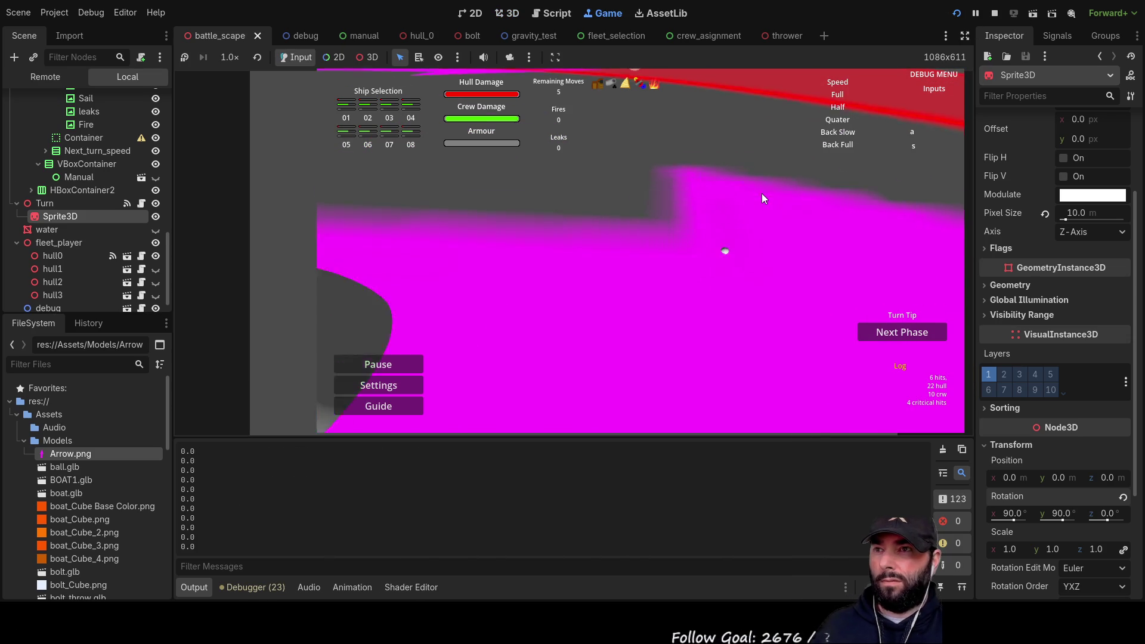
Swing the game camera and drag the ghost ship forward into the red cone.
scroll(766, 191, "up", 3)
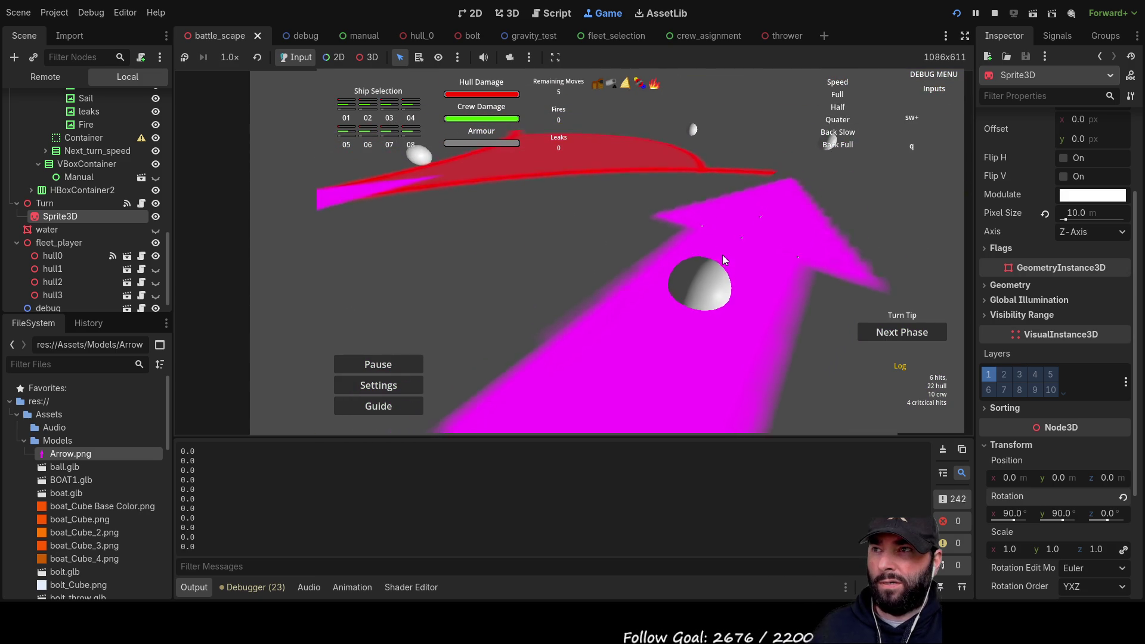
key("a")
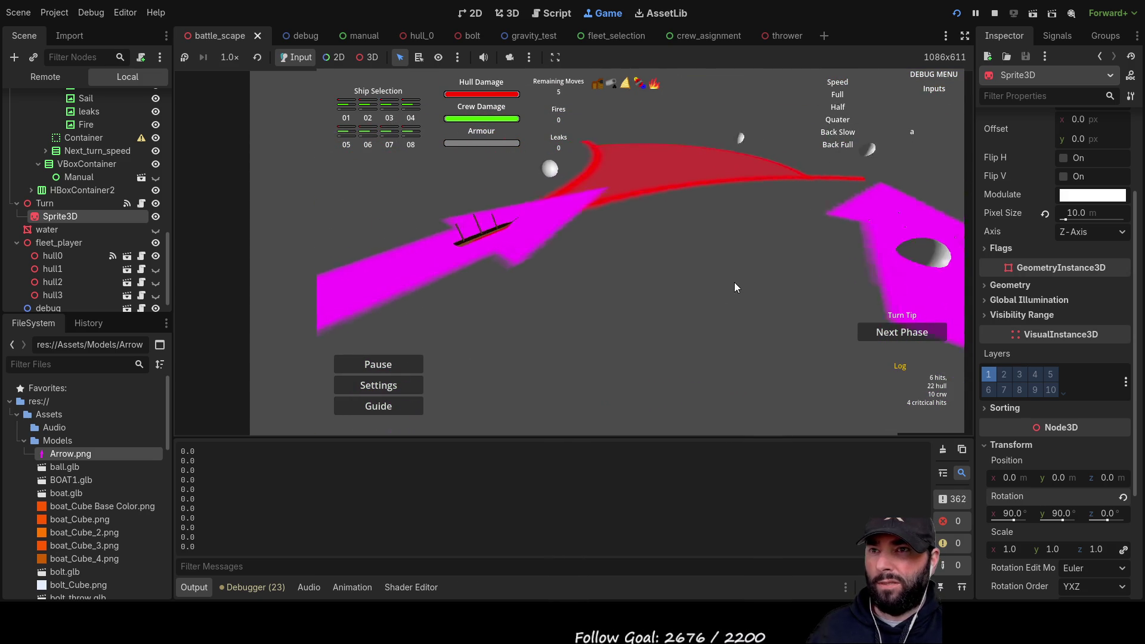
key("a")
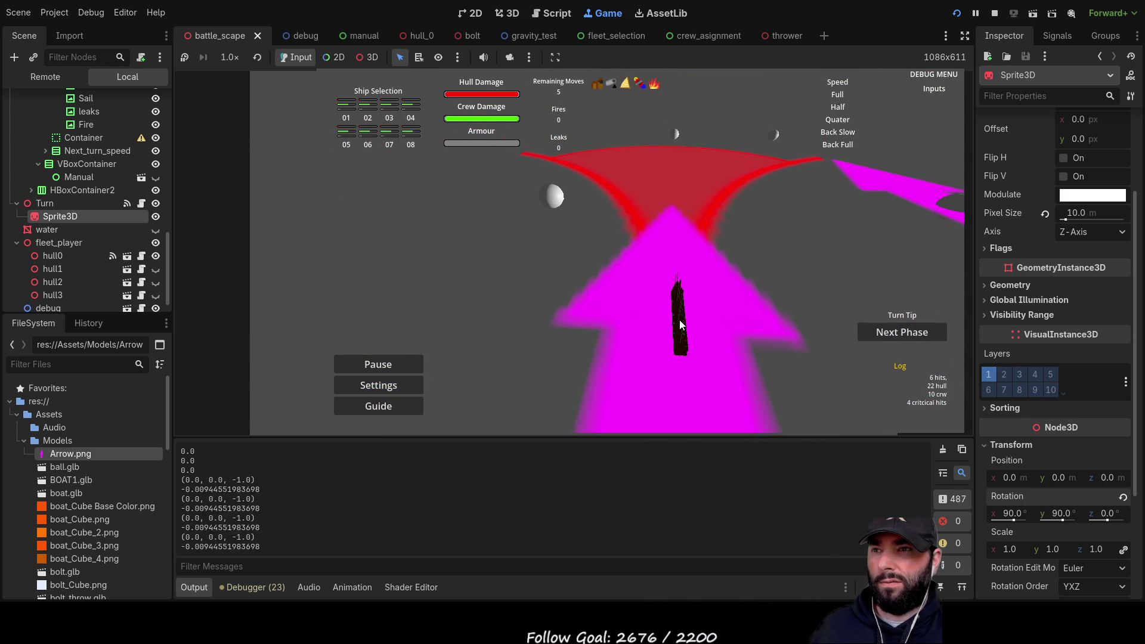
left_click_drag(694, 213, 728, 167)
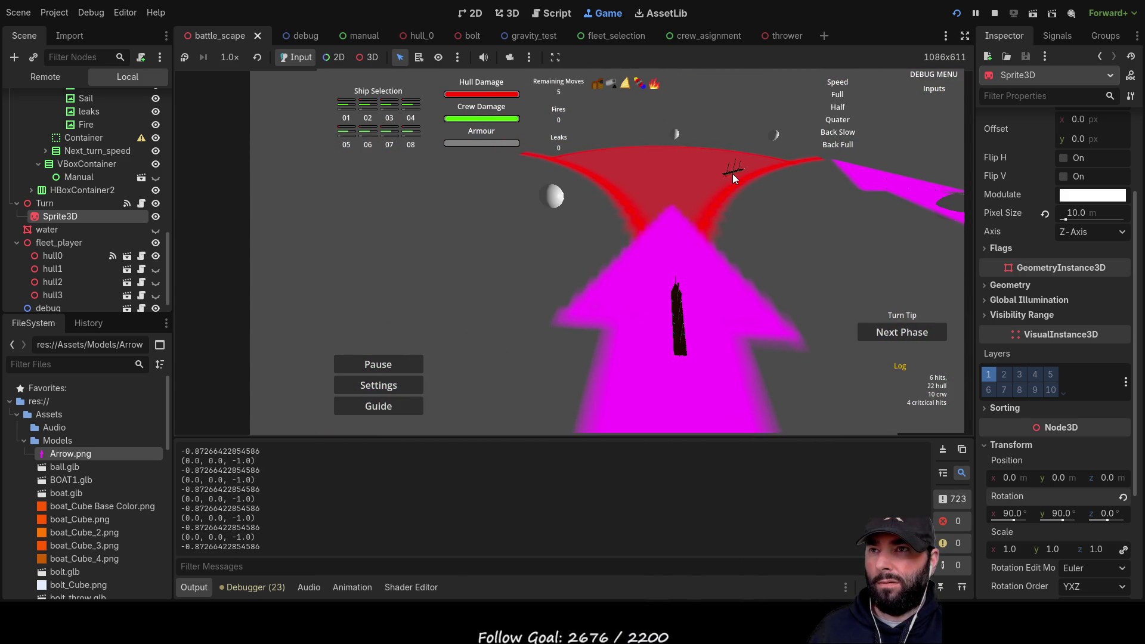
Pan around the ship with WASD and place the ghost target inside the red arc.
key("w")
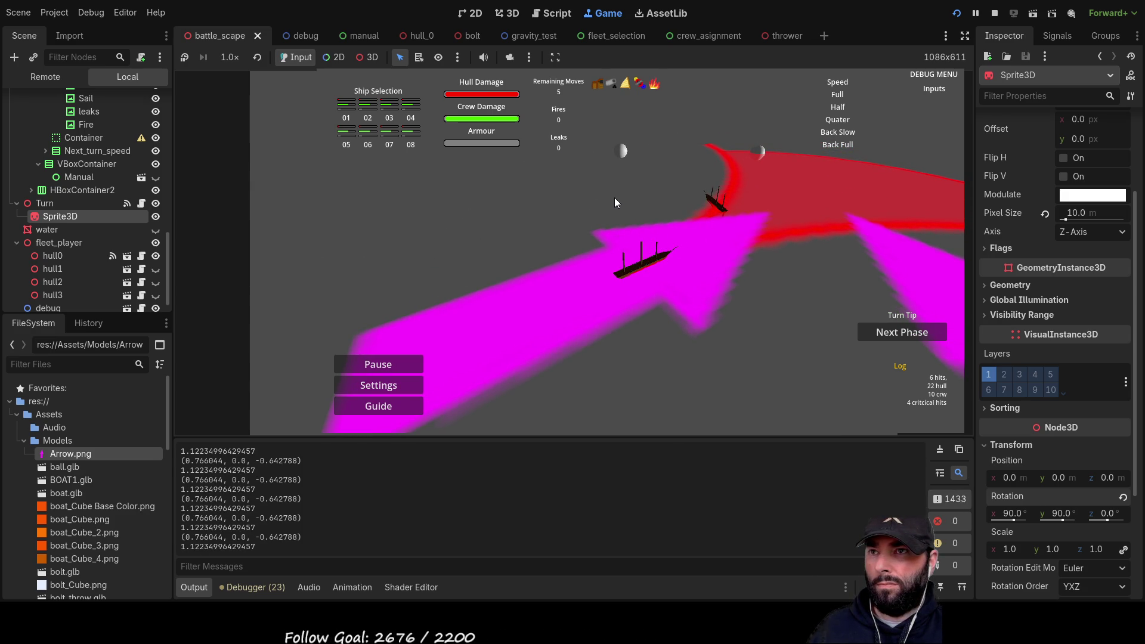
key("d")
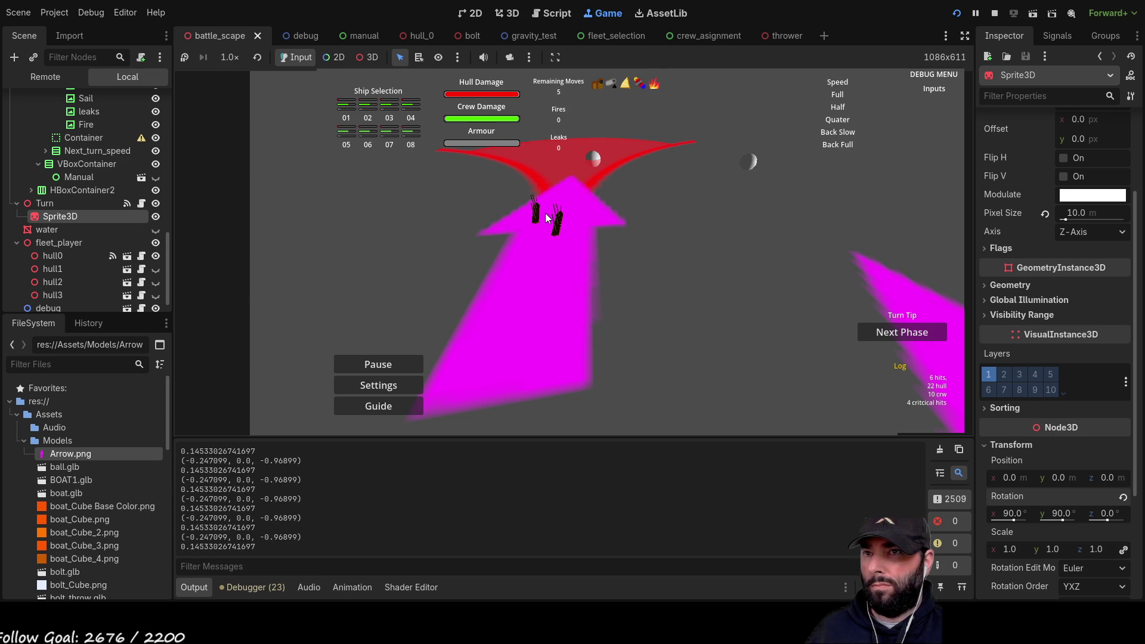
key("d")
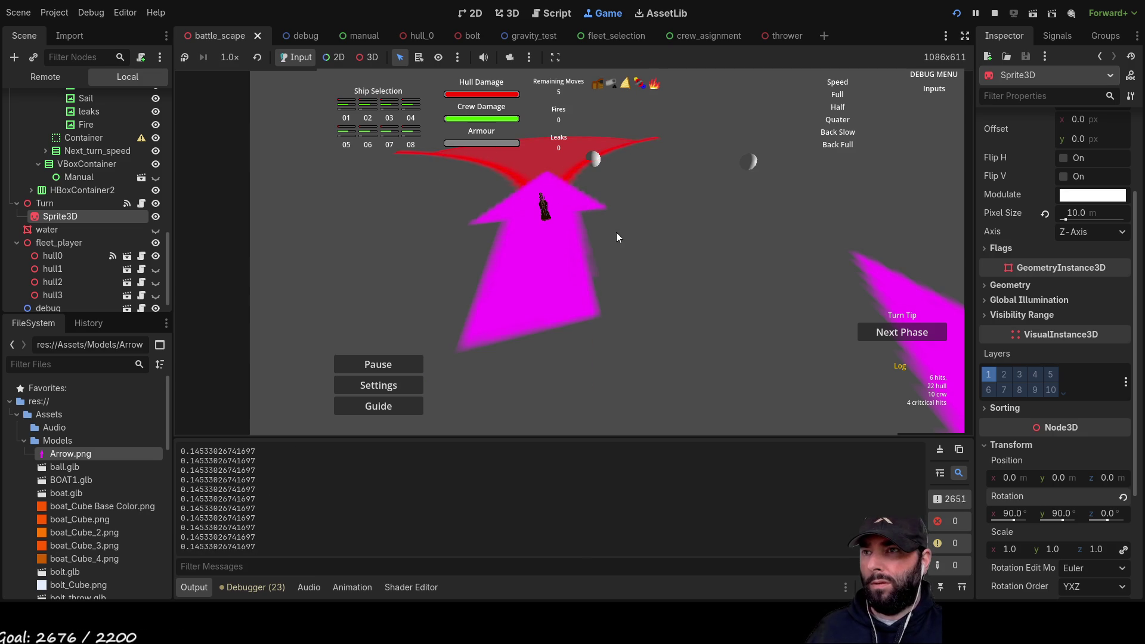
key("s")
key("w")
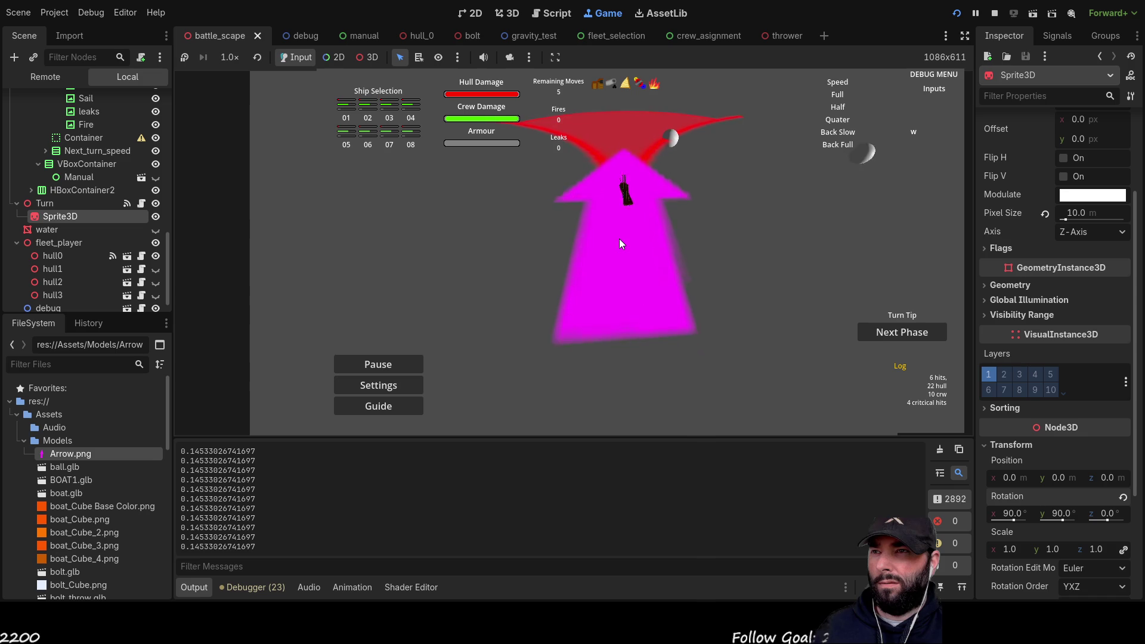
left_click(623, 134)
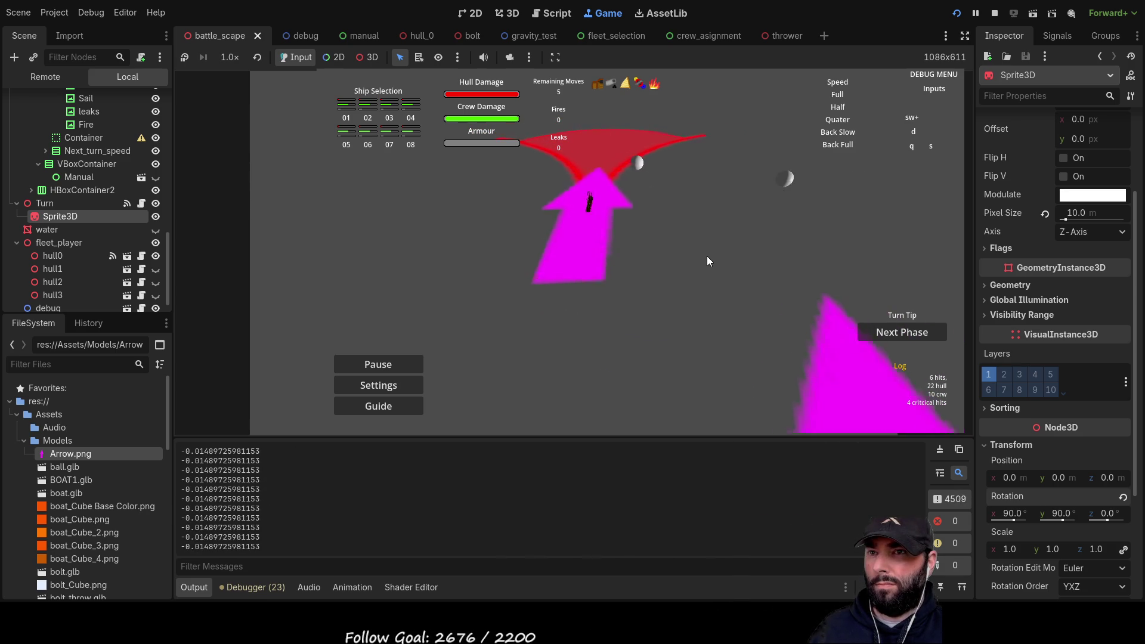
key("a")
key("w")
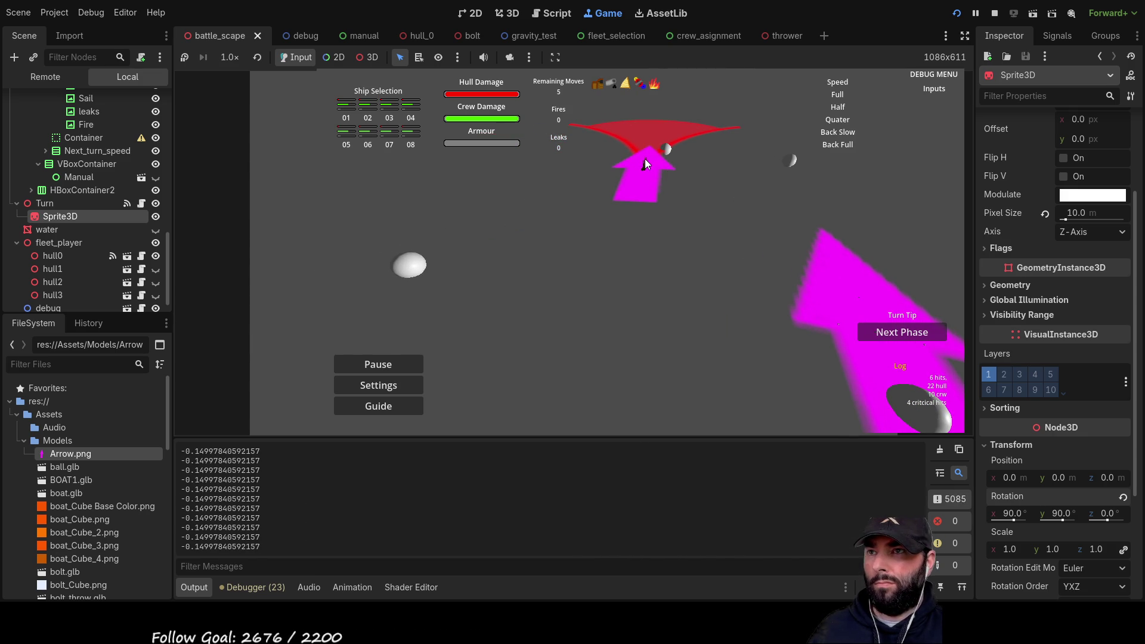
Steer the ghost boat along the magenta arrow, moving it right, down and up.
mouse_move(645, 164)
left_mouse_down()
mouse_move(643, 149)
mouse_move(716, 127)
mouse_move(621, 288)
mouse_move(504, 314)
mouse_move(420, 311)
mouse_move(584, 245)
left_mouse_up()
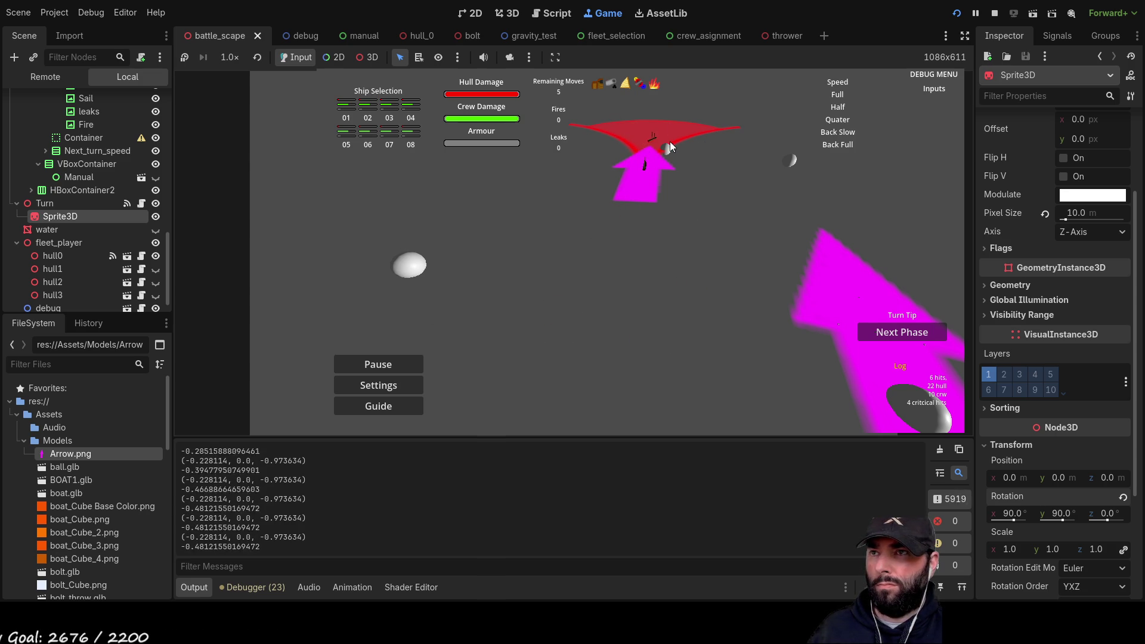
left_click_drag(628, 330, 707, 308)
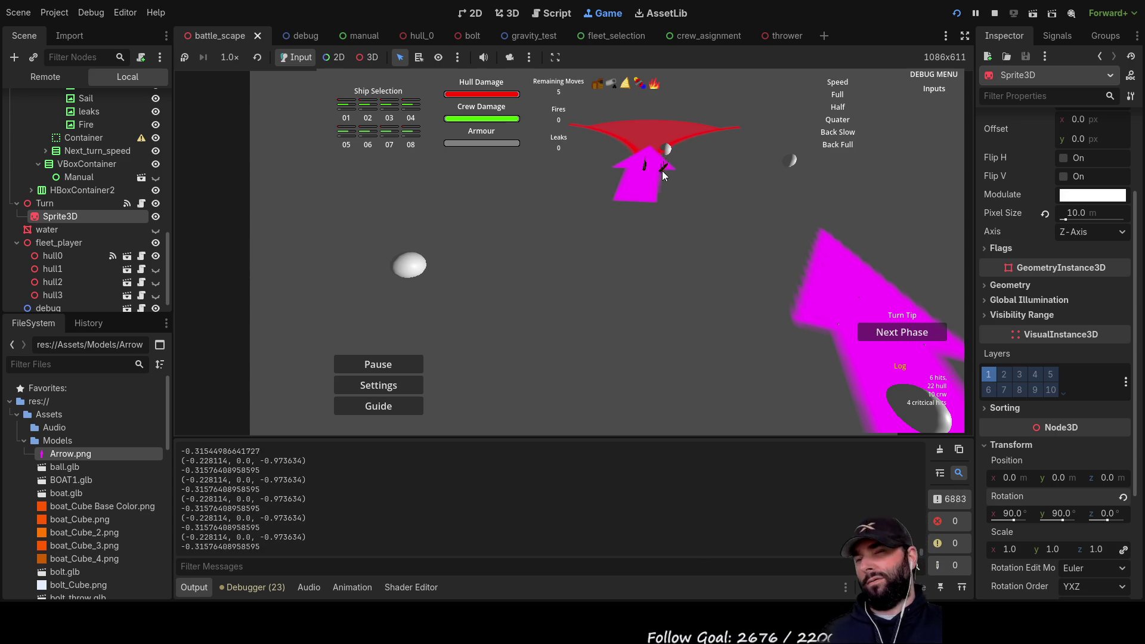
mouse_move(667, 182)
left_mouse_down()
mouse_move(612, 284)
mouse_move(523, 293)
mouse_move(594, 234)
mouse_move(605, 144)
mouse_move(649, 176)
left_mouse_up()
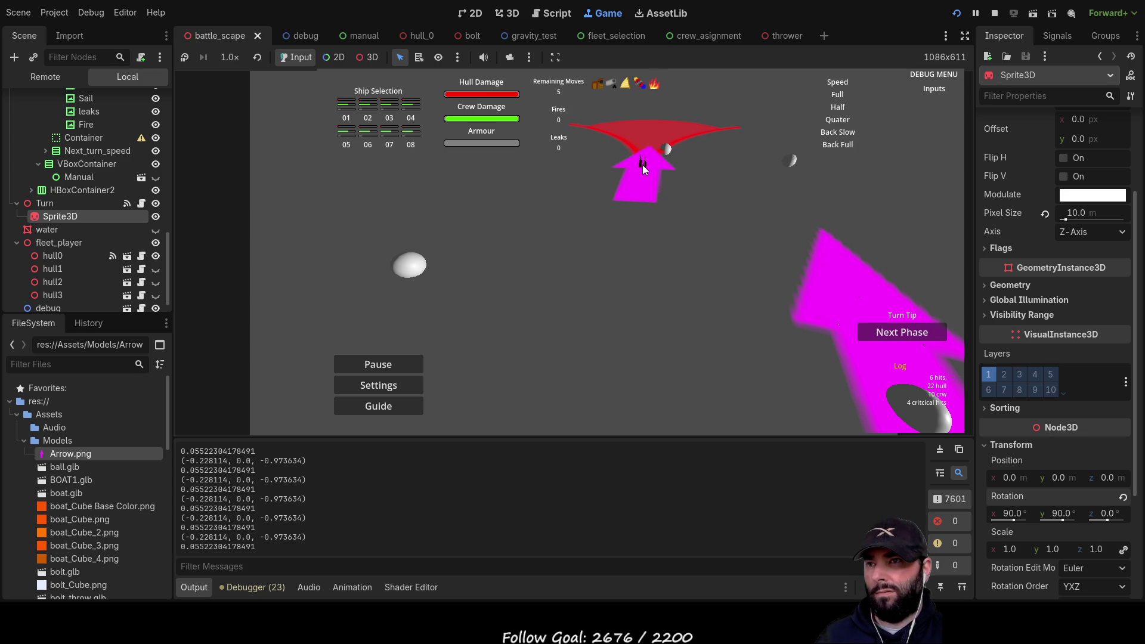
mouse_move(644, 164)
left_mouse_down()
mouse_move(647, 155)
mouse_move(645, 173)
left_mouse_up()
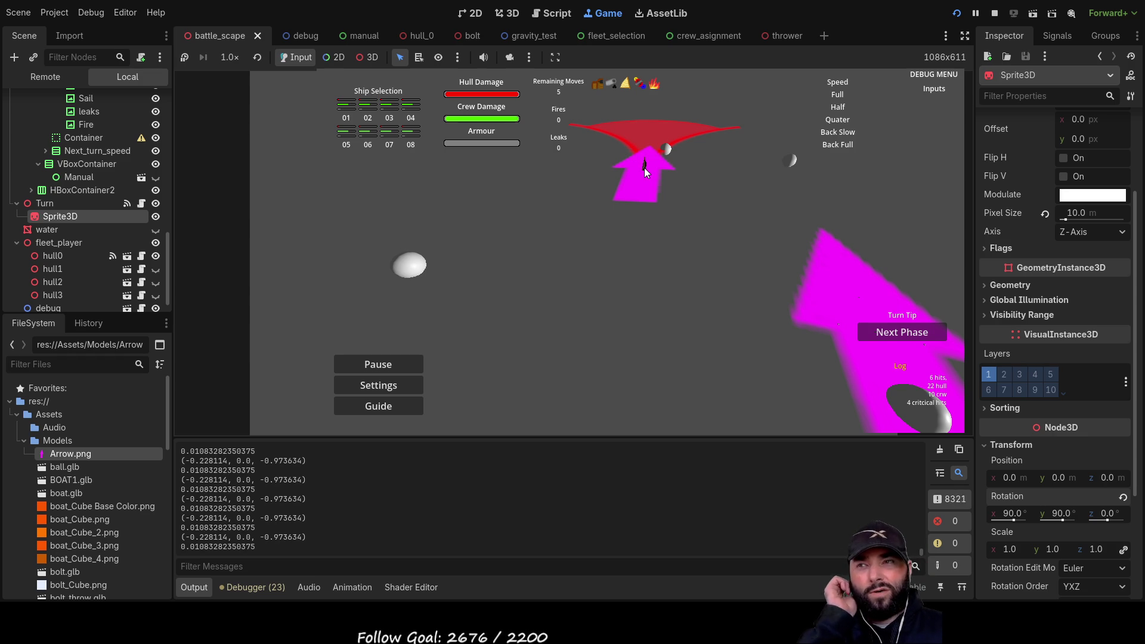
Fire two bolts into the red arc, pan the camera after them, then stop the game.
left_click_drag(646, 167, 660, 271)
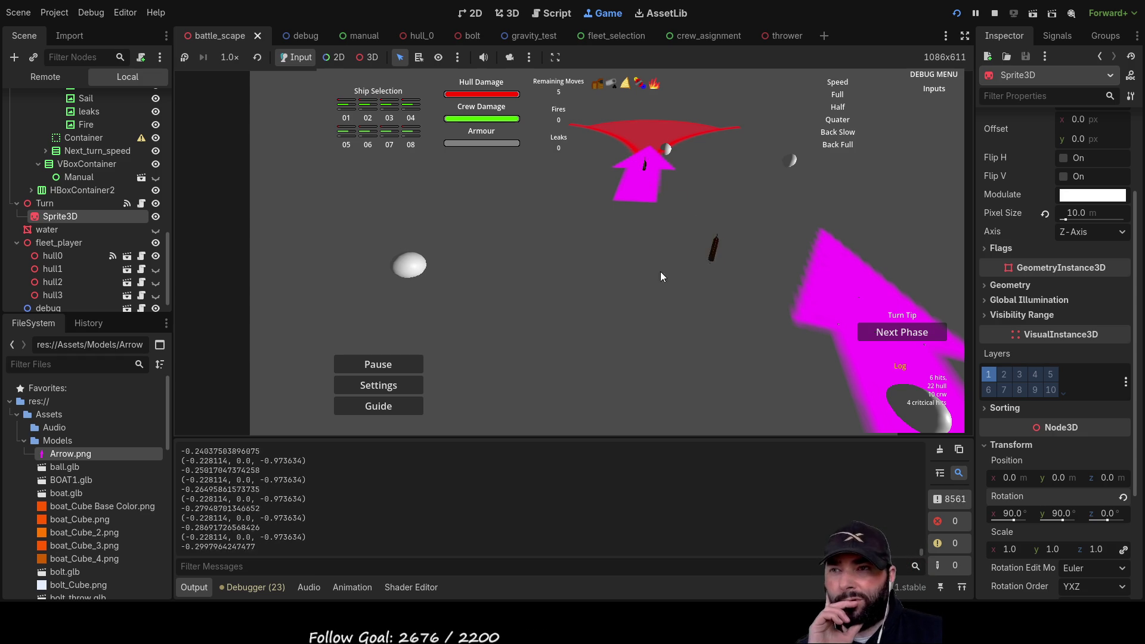
left_click_drag(644, 162, 675, 253)
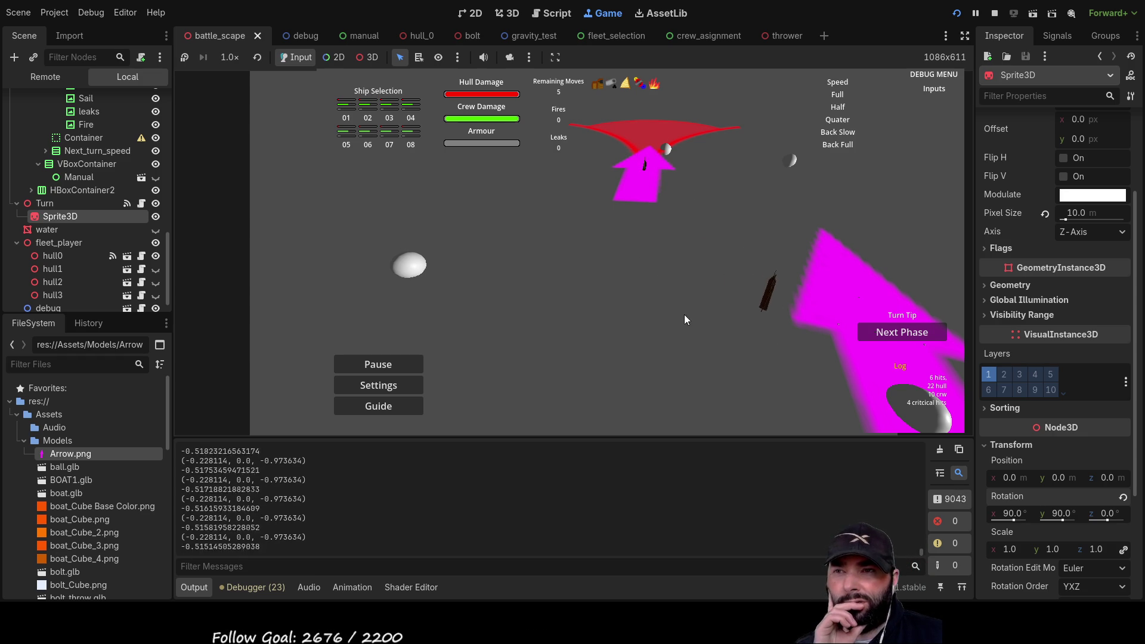
mouse_move(649, 157)
left_mouse_down()
mouse_move(656, 105)
mouse_move(646, 165)
mouse_move(649, 124)
mouse_move(685, 234)
left_mouse_up()
key("a")
key("w")
key("d")
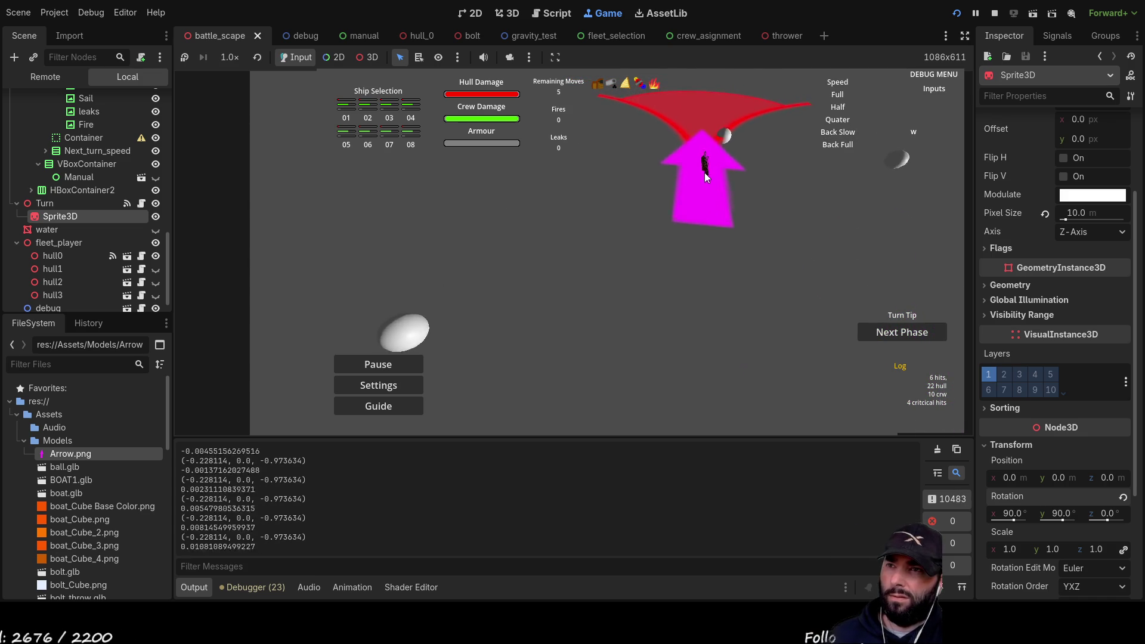
key("d")
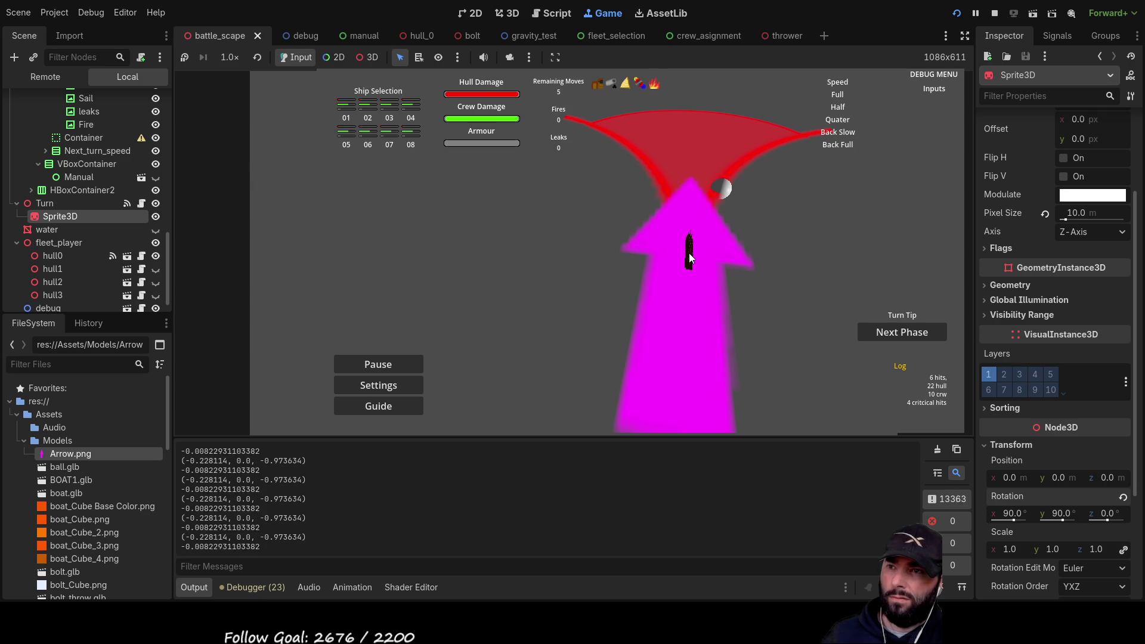
left_click(736, 156)
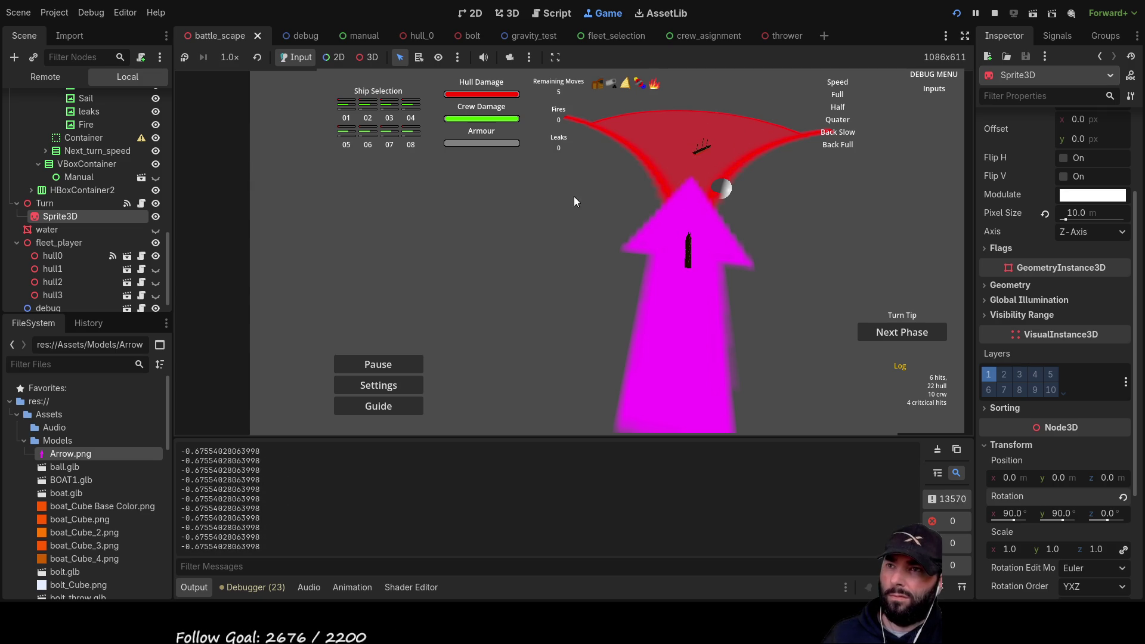
key("F8")
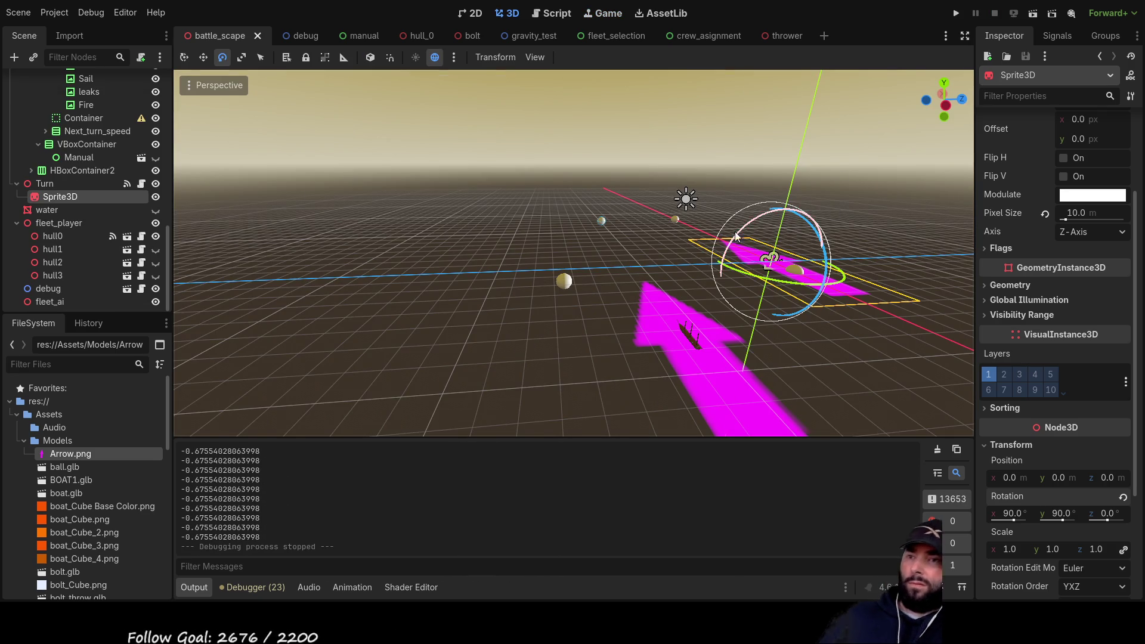
Scroll through camera_3d.gd in the script editor, then switch to turn.gd.
left_click(552, 13)
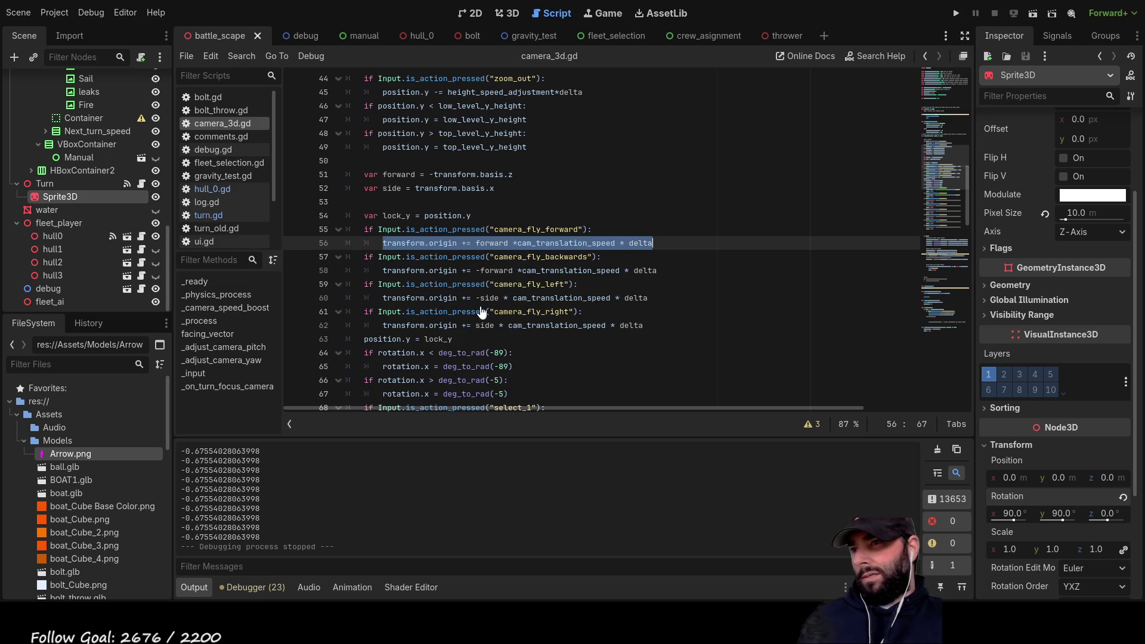
scroll(624, 261, "up", 4)
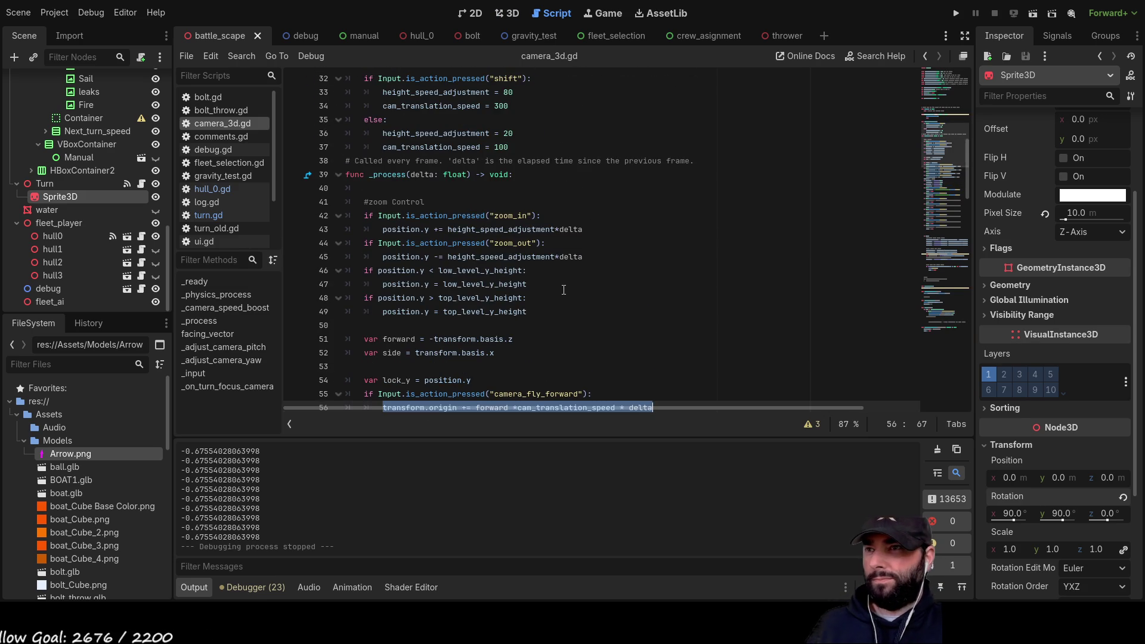
scroll(575, 293, "down", 2)
scroll(574, 292, "down", 4)
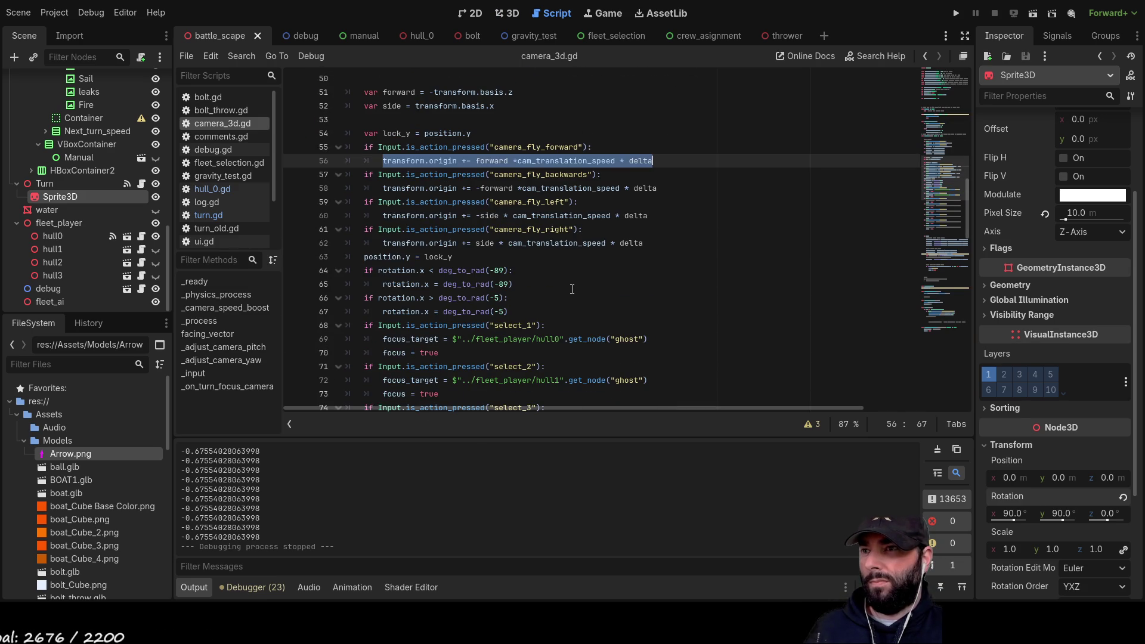
scroll(564, 288, "up", 11)
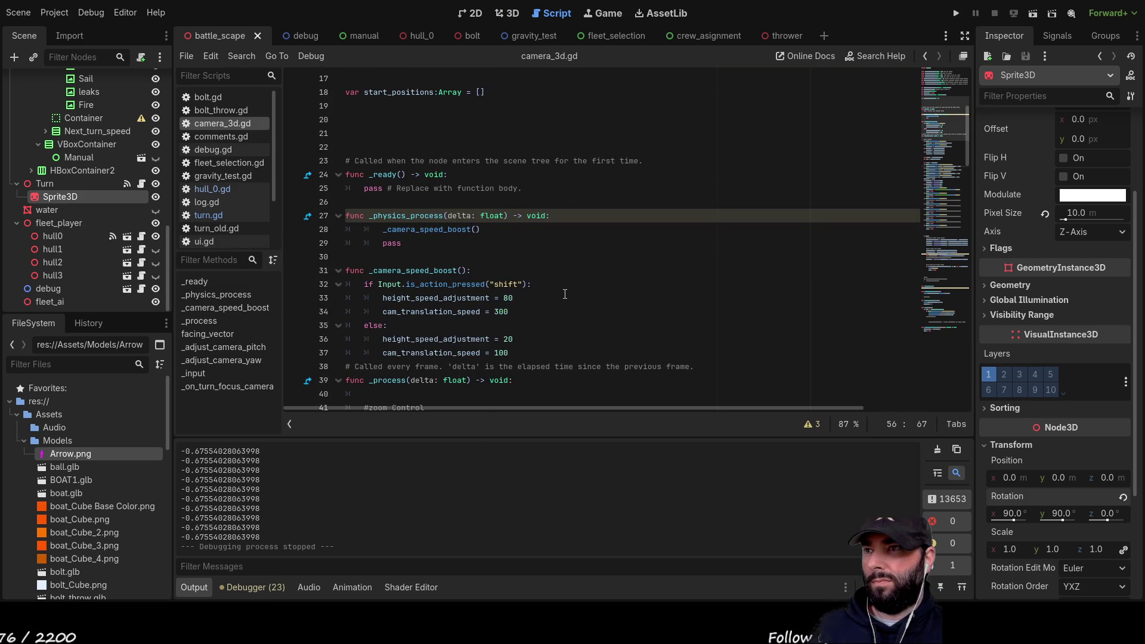
scroll(564, 294, "up", 5)
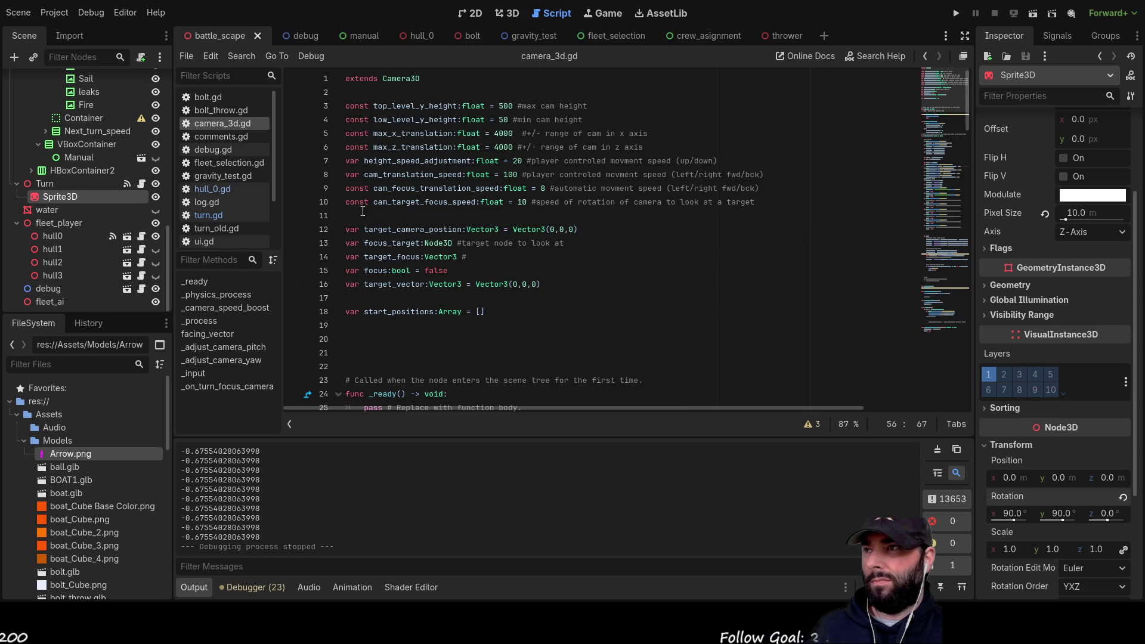
left_click(222, 216)
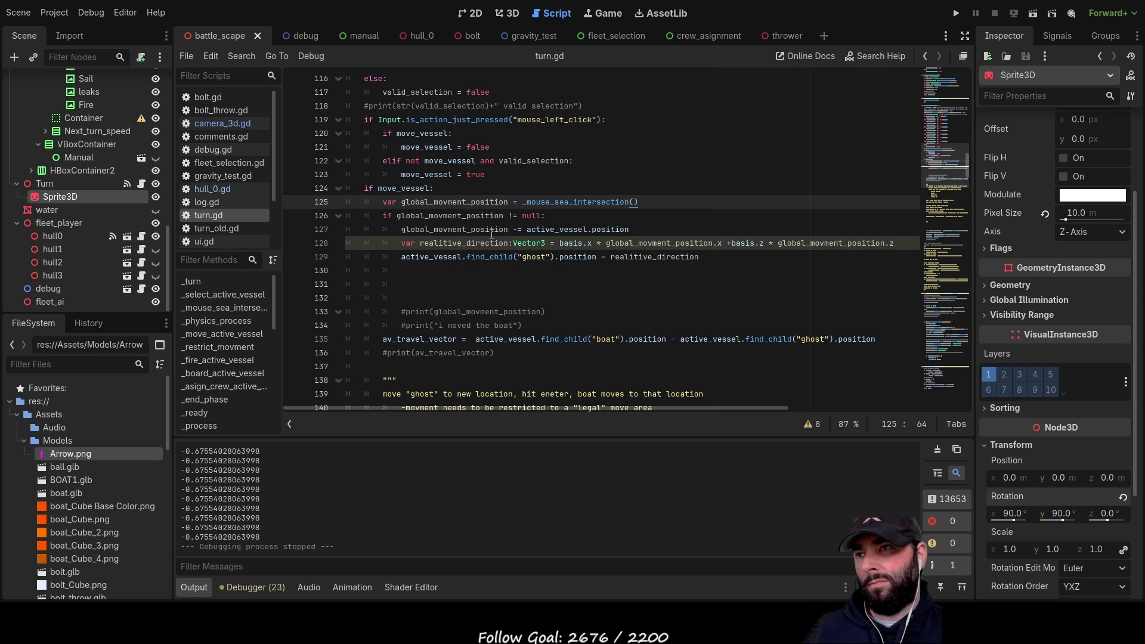
Inspect where global_movment_position and active_vessel are used on lines 127–128 of turn.gd.
double_click(473, 230)
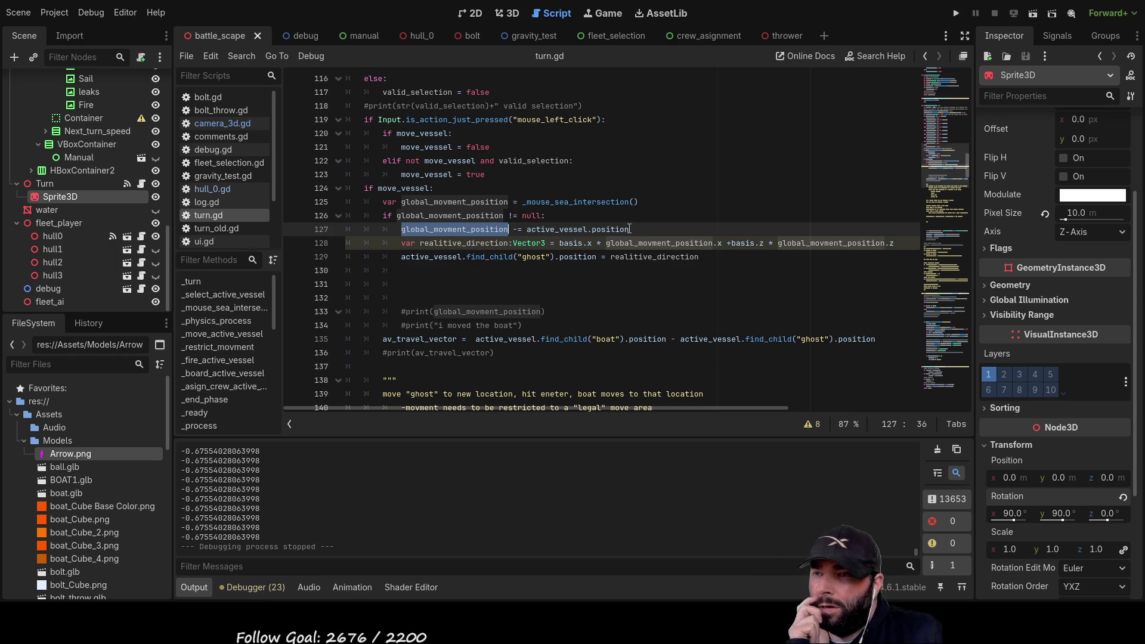
left_click_drag(630, 230, 502, 232)
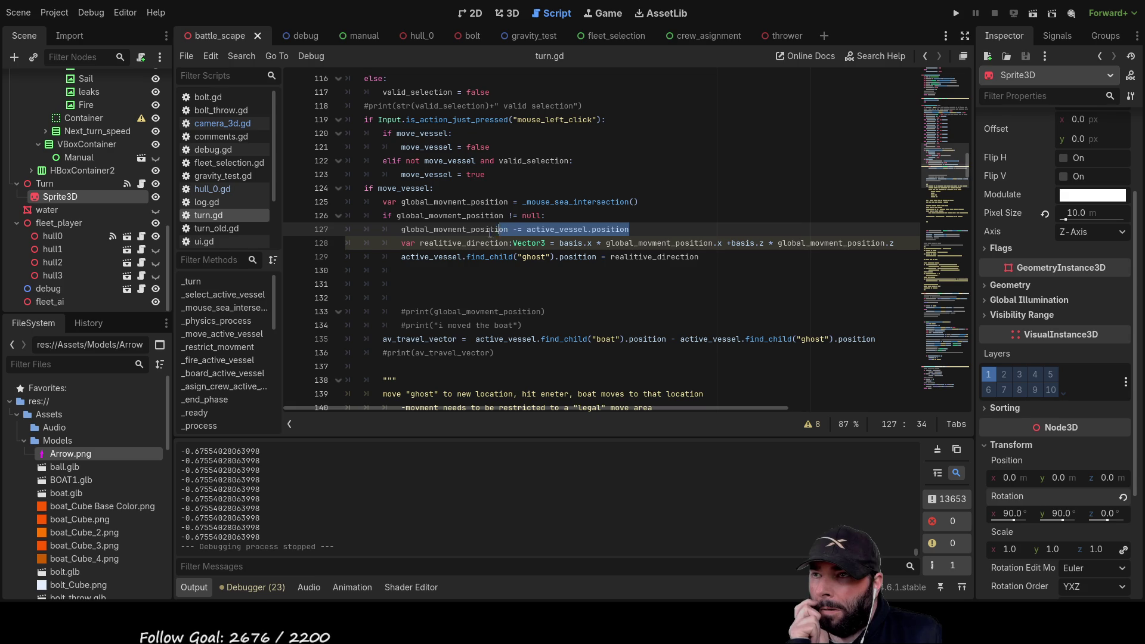
left_click_drag(502, 232, 440, 231)
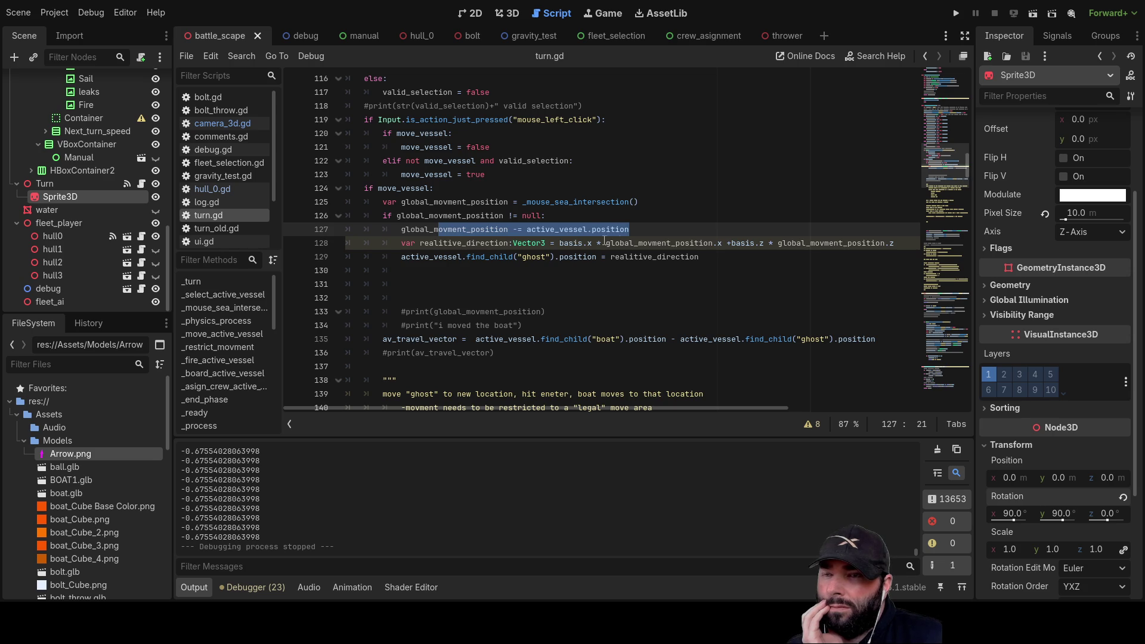
double_click(650, 243)
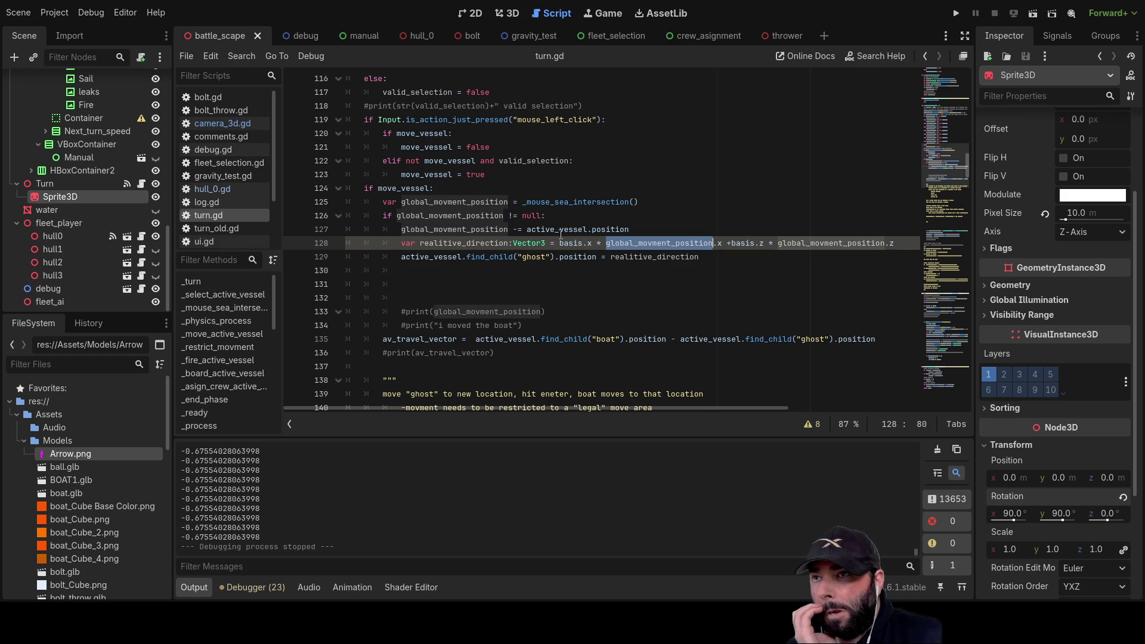
double_click(561, 229)
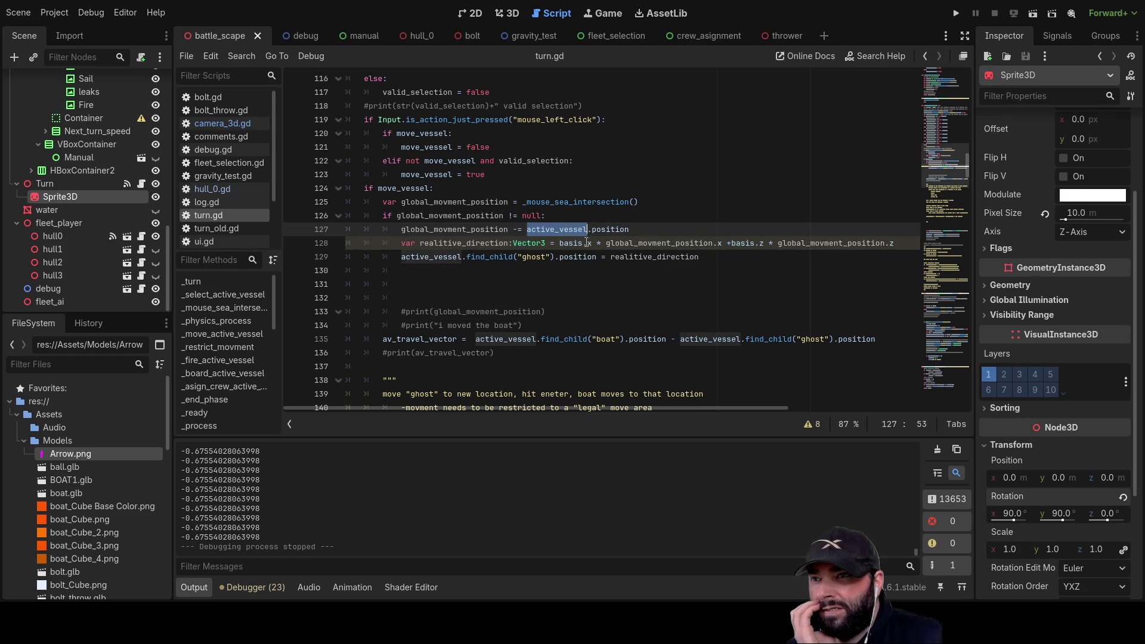
double_click(648, 241)
double_click(559, 229)
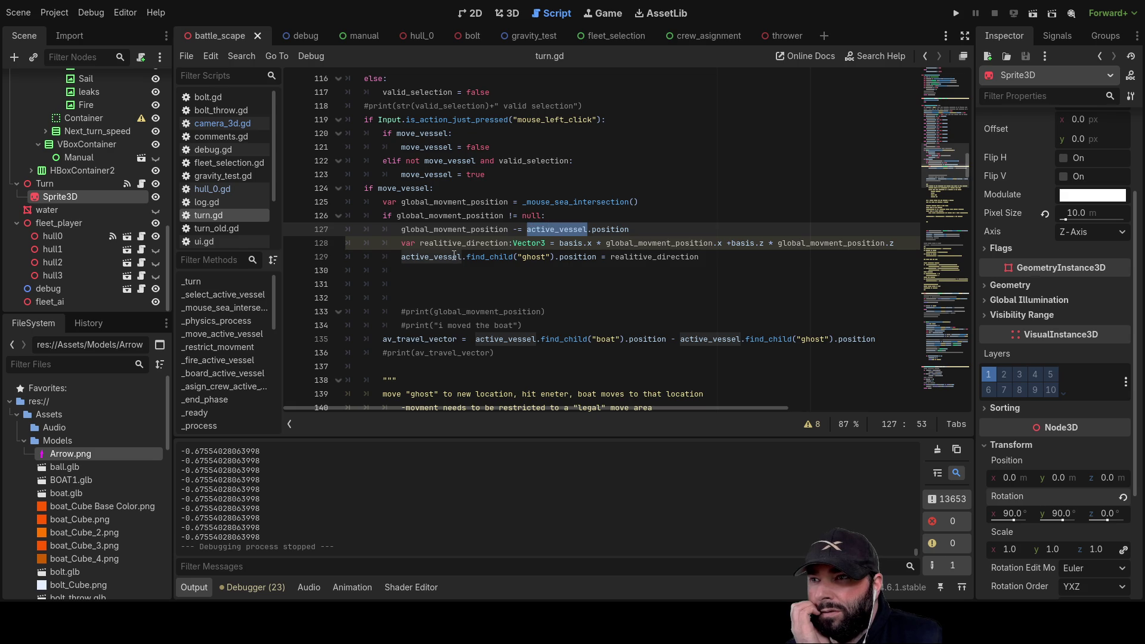
Insert a blank line 129 after the realitive_direction calculation.
double_click(473, 243)
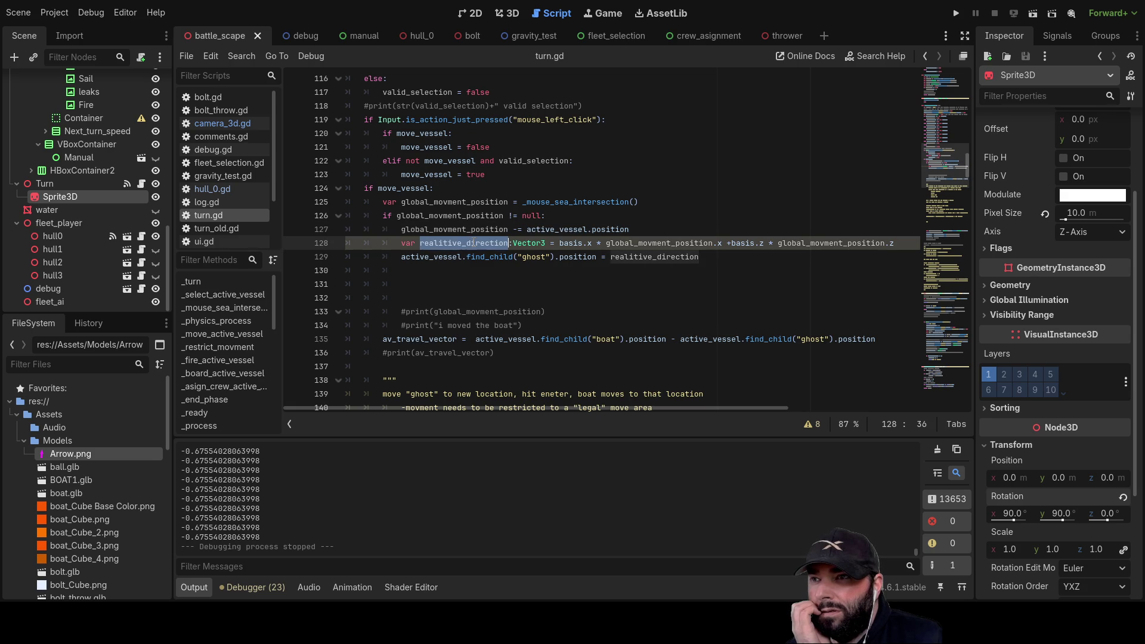
left_click(399, 257)
key("Return")
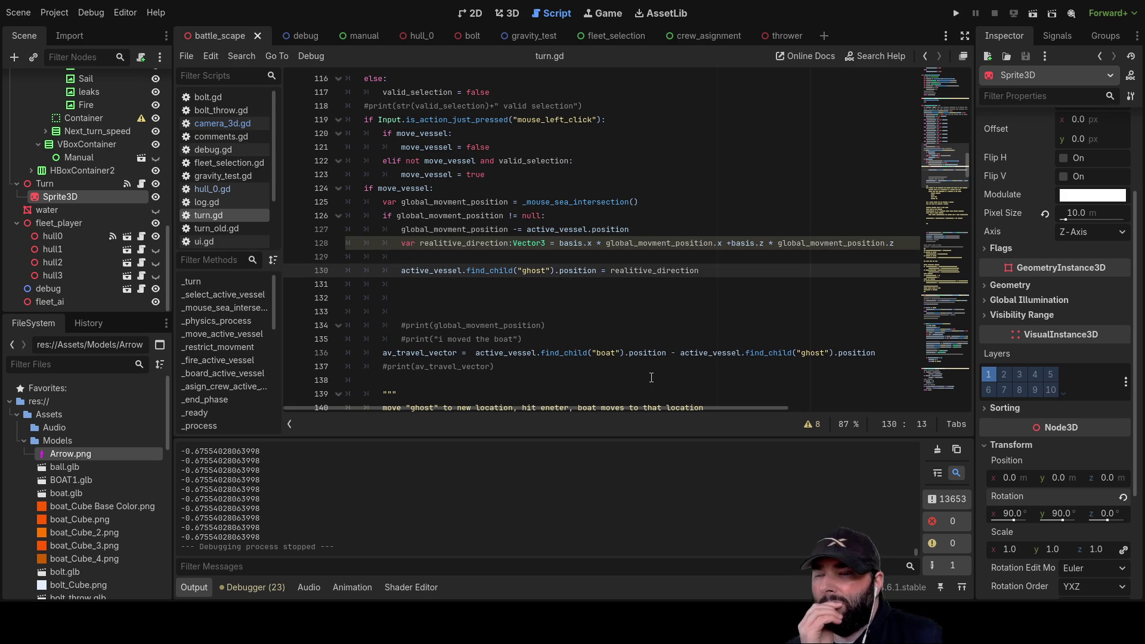
Copy the realitive_direction name onto the empty line 129.
double_click(471, 243)
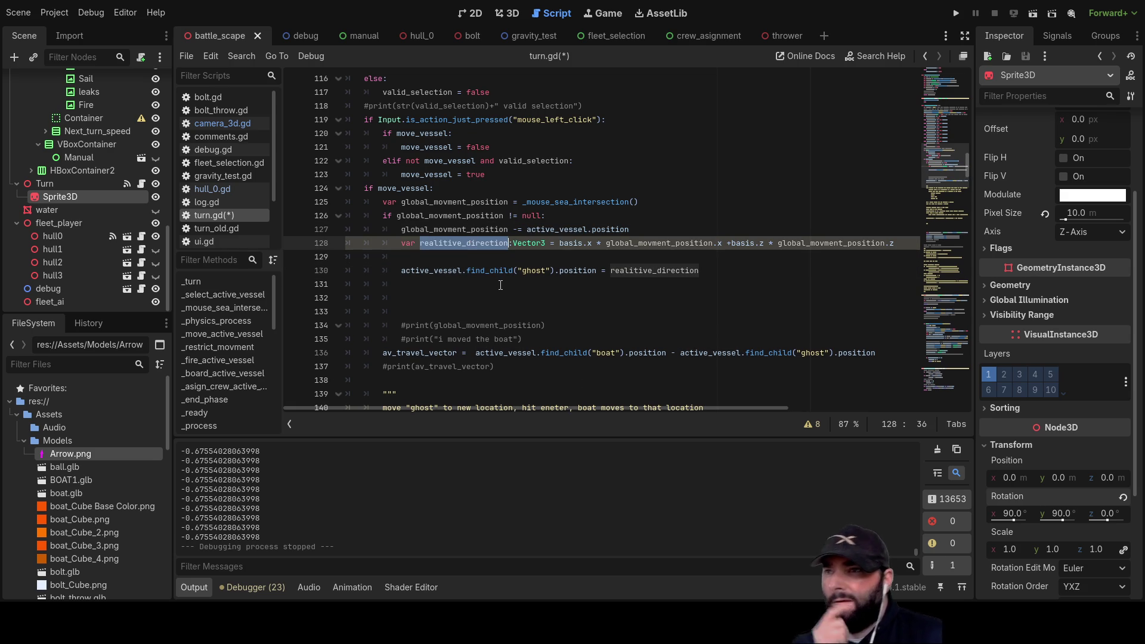
key("ctrl+c")
left_click(450, 262)
key("ctrl+v")
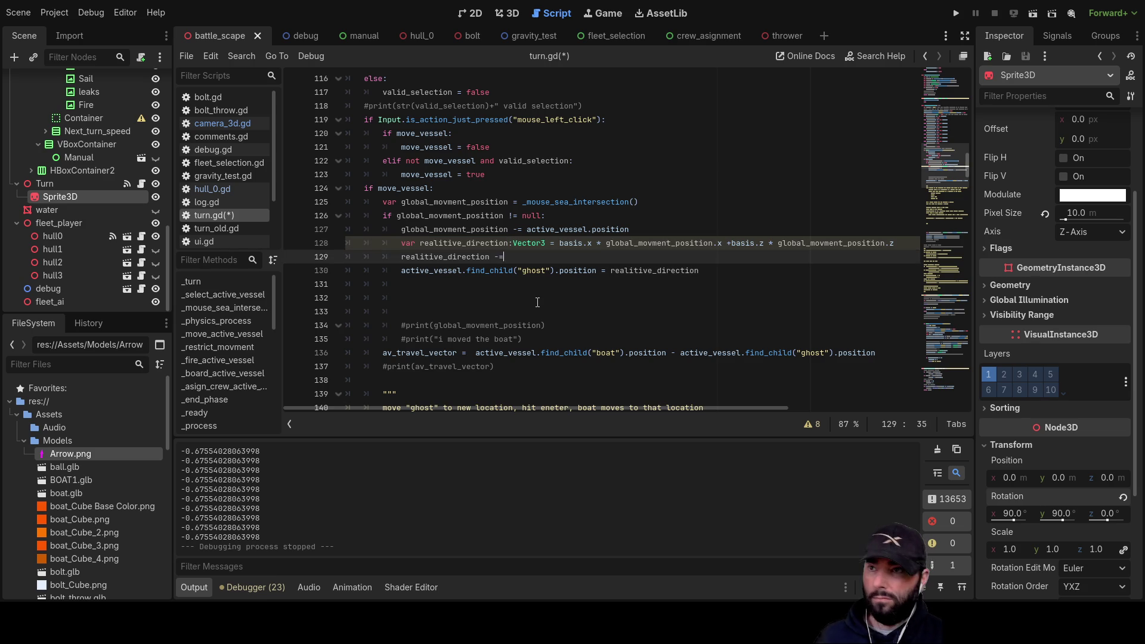
Comment out line 127, make line 129 'realitive_direction -= active_vessel.position', and run the game.
double_click(580, 226)
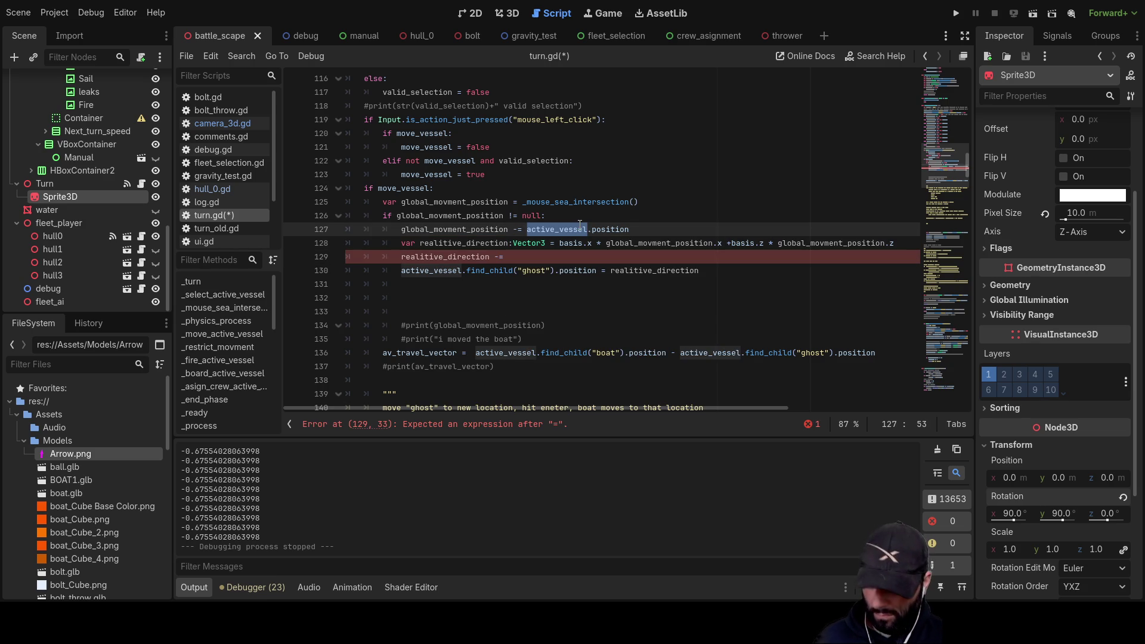
left_click(406, 231)
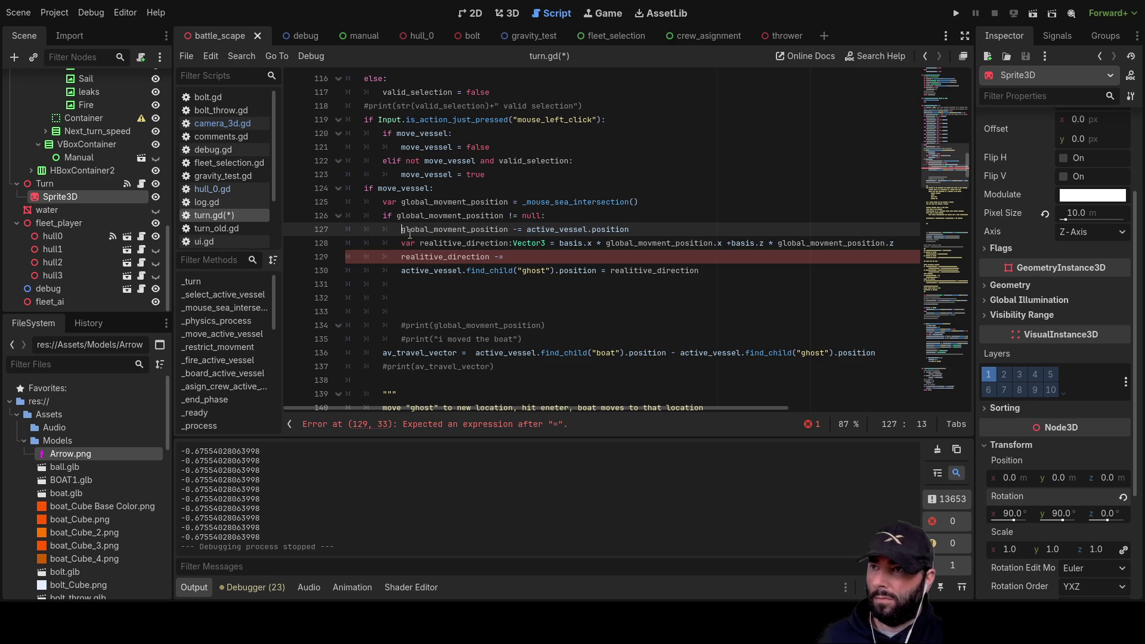
type("#")
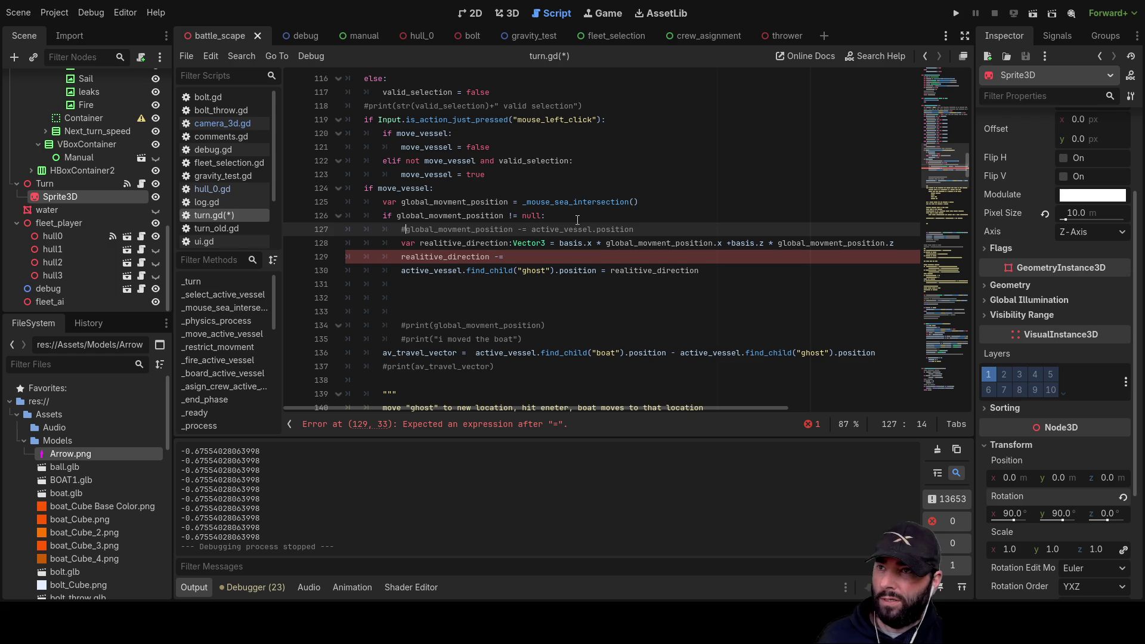
left_click_drag(533, 230, 635, 229)
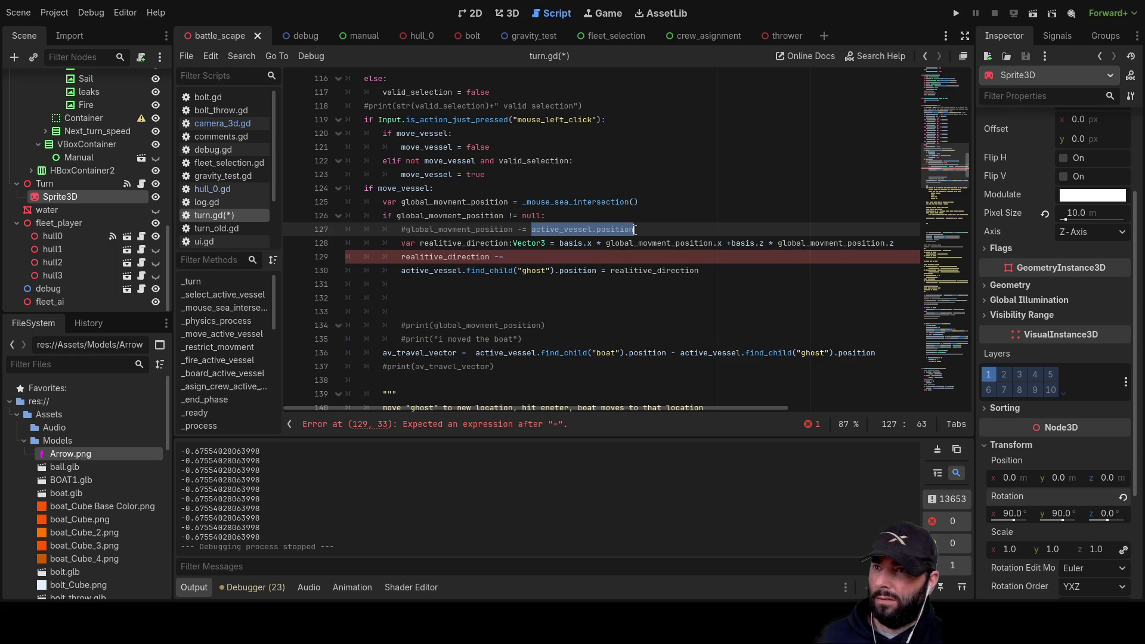
left_click(525, 257)
key("ctrl+v")
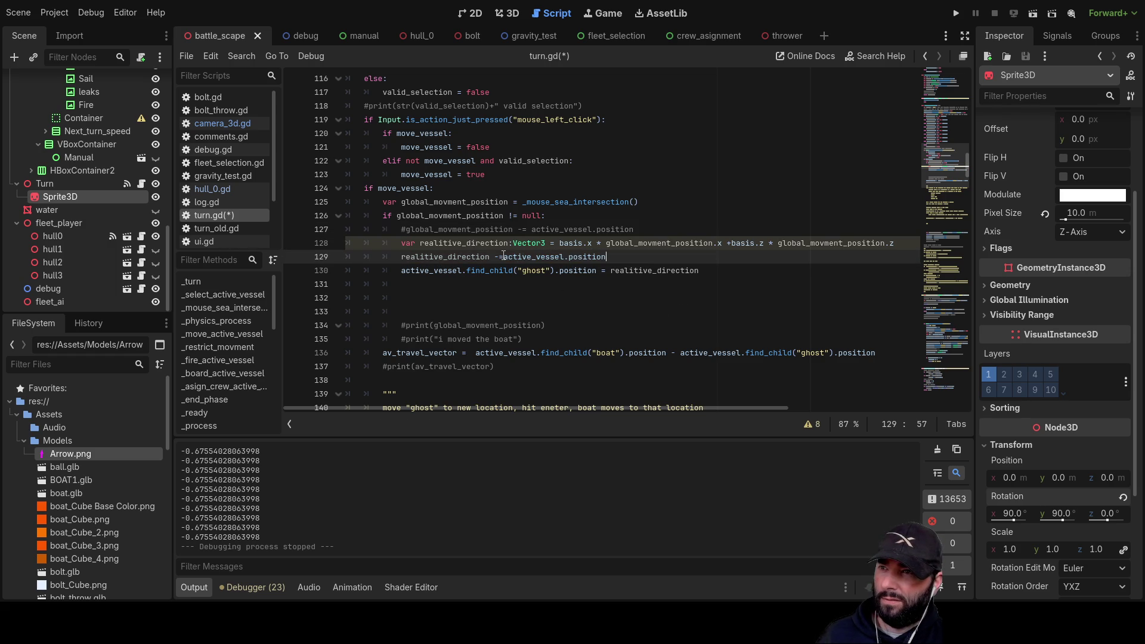
left_click(507, 257)
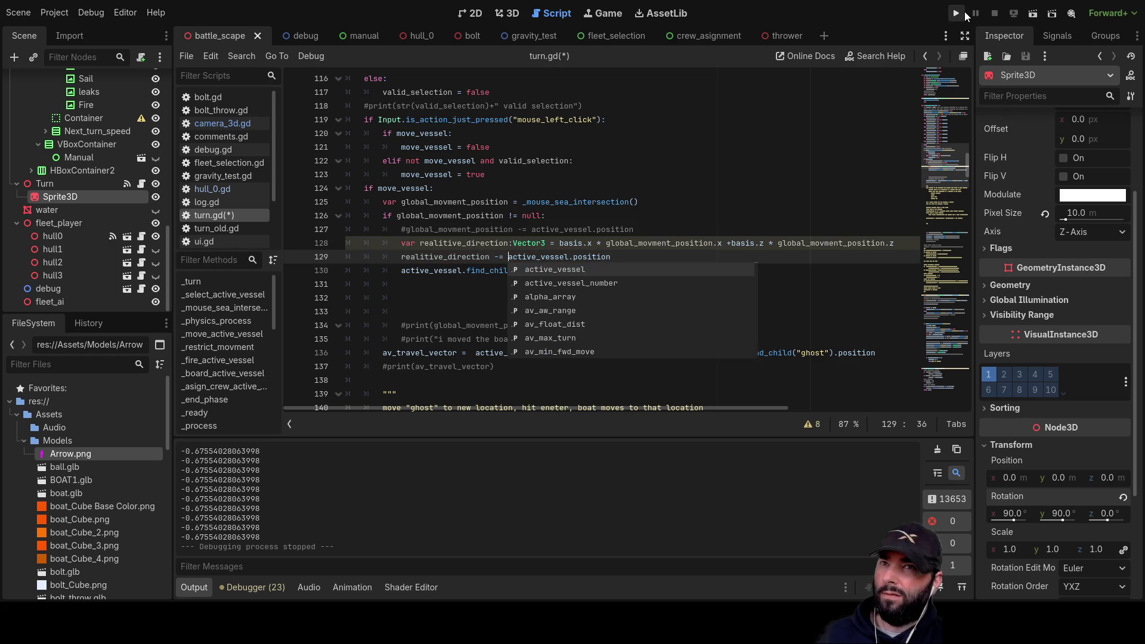
left_click(964, 13)
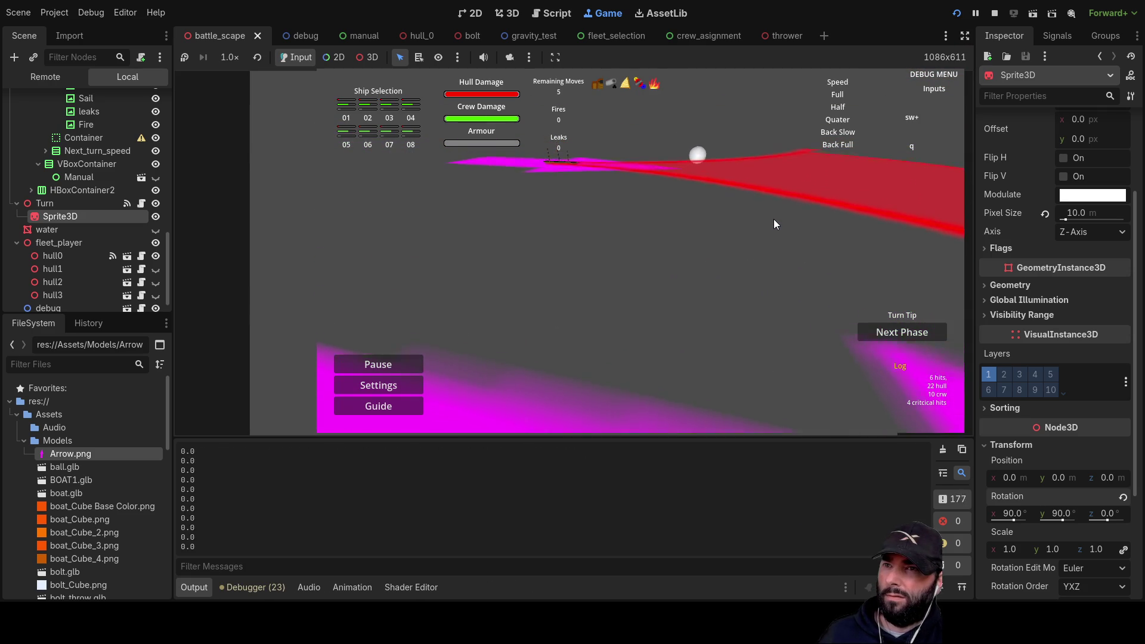
Drag the ghost ship around and into the red turning zone.
key("a")
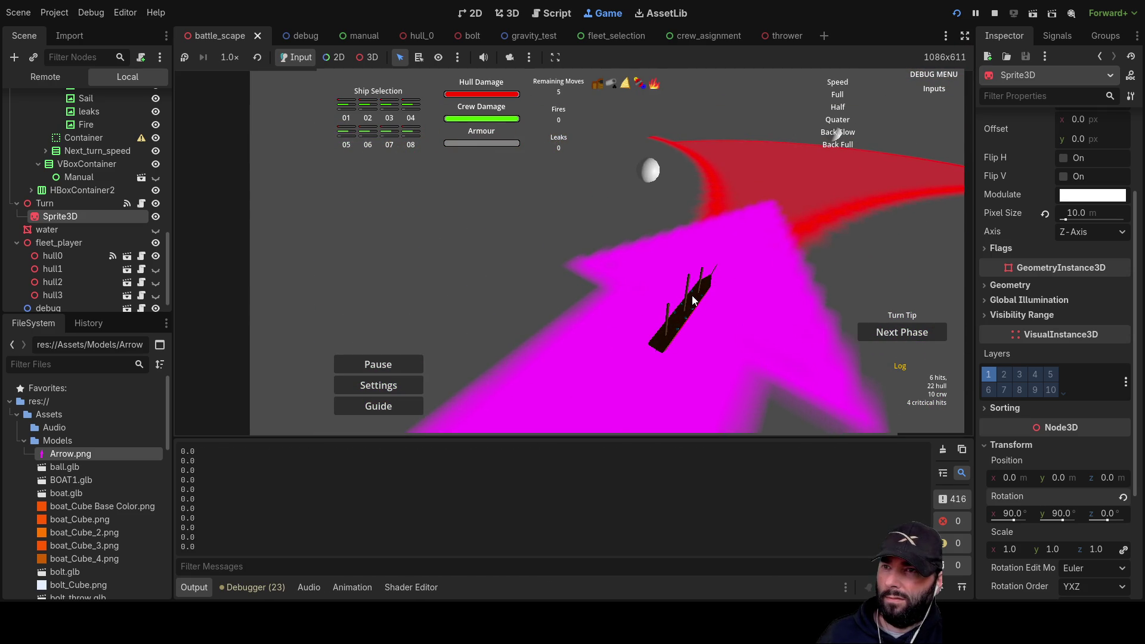
mouse_move(692, 295)
left_mouse_down()
mouse_move(799, 217)
mouse_move(900, 195)
mouse_move(792, 186)
mouse_move(718, 153)
mouse_move(860, 180)
mouse_move(943, 179)
mouse_move(907, 160)
mouse_move(784, 161)
mouse_move(821, 197)
left_mouse_up()
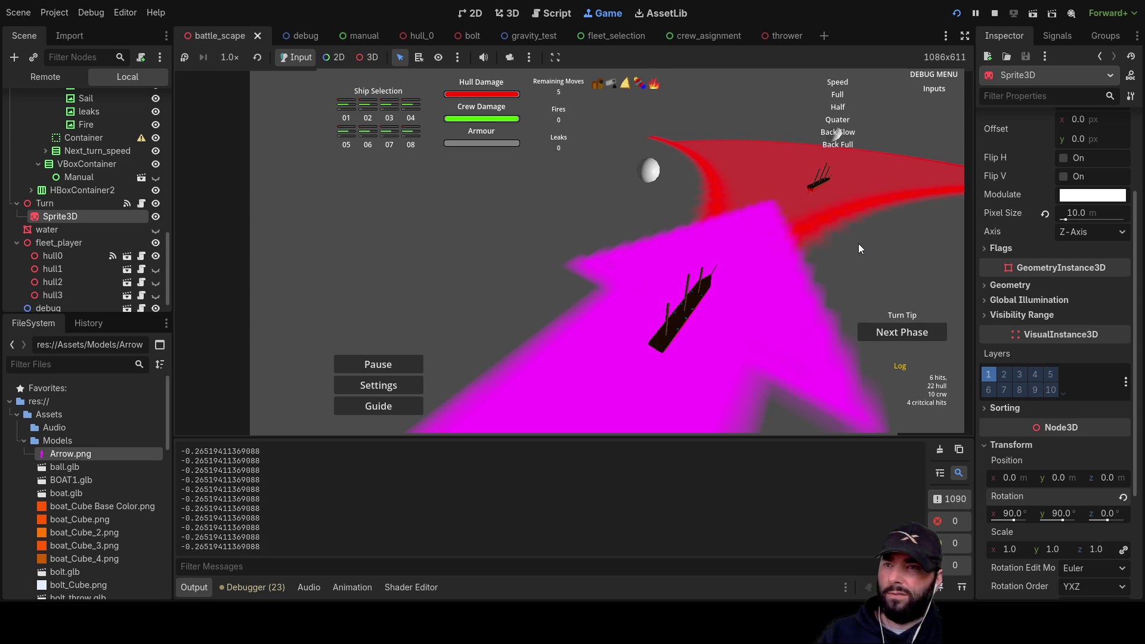
key("w")
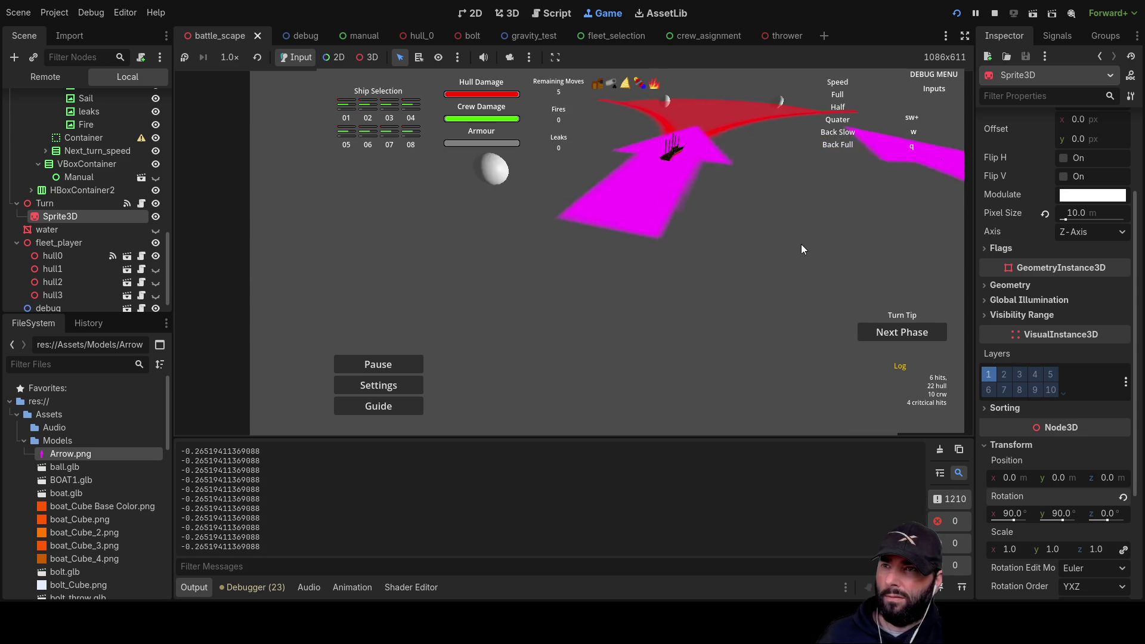
mouse_move(591, 293)
left_mouse_down()
mouse_move(576, 278)
mouse_move(642, 174)
mouse_move(563, 146)
mouse_move(493, 160)
mouse_move(701, 156)
mouse_move(505, 159)
mouse_move(668, 165)
mouse_move(590, 169)
mouse_move(541, 212)
mouse_move(725, 135)
mouse_move(558, 169)
mouse_move(539, 206)
mouse_move(558, 262)
mouse_move(576, 251)
mouse_move(617, 107)
mouse_move(593, 230)
mouse_move(664, 214)
mouse_move(686, 193)
mouse_move(682, 123)
mouse_move(721, 169)
mouse_move(729, 201)
mouse_move(718, 216)
mouse_move(673, 164)
mouse_move(646, 224)
mouse_move(678, 269)
mouse_move(660, 338)
mouse_move(642, 298)
mouse_move(677, 174)
left_mouse_up()
Swing and tilt the game camera to view the red arc, then stop the game.
key("a")
key("w")
key("q")
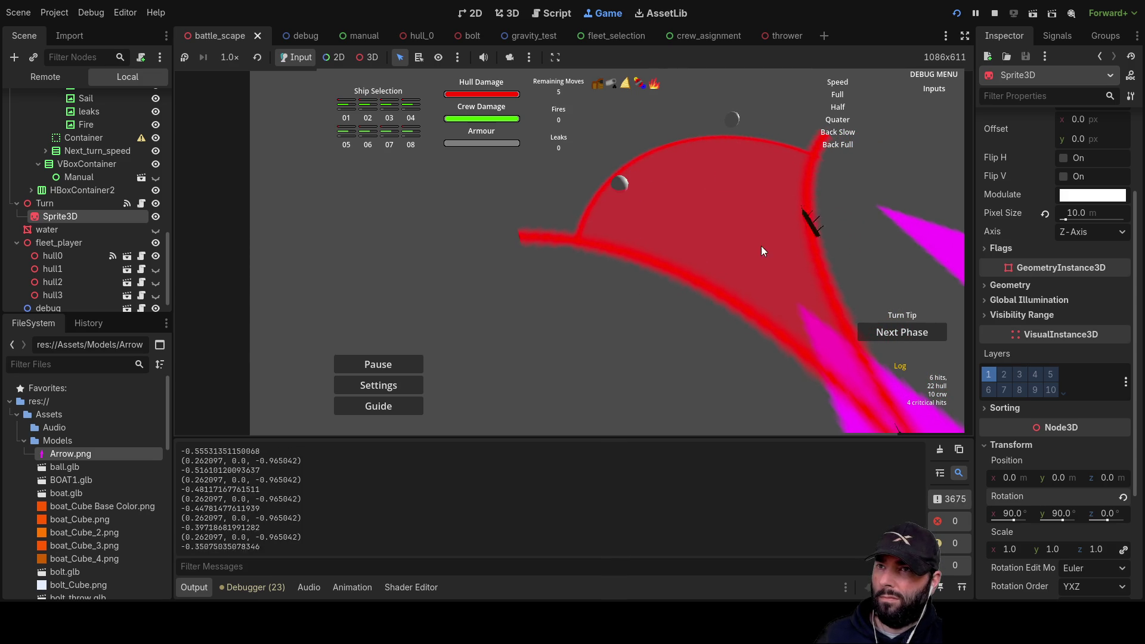
key("w")
key("d")
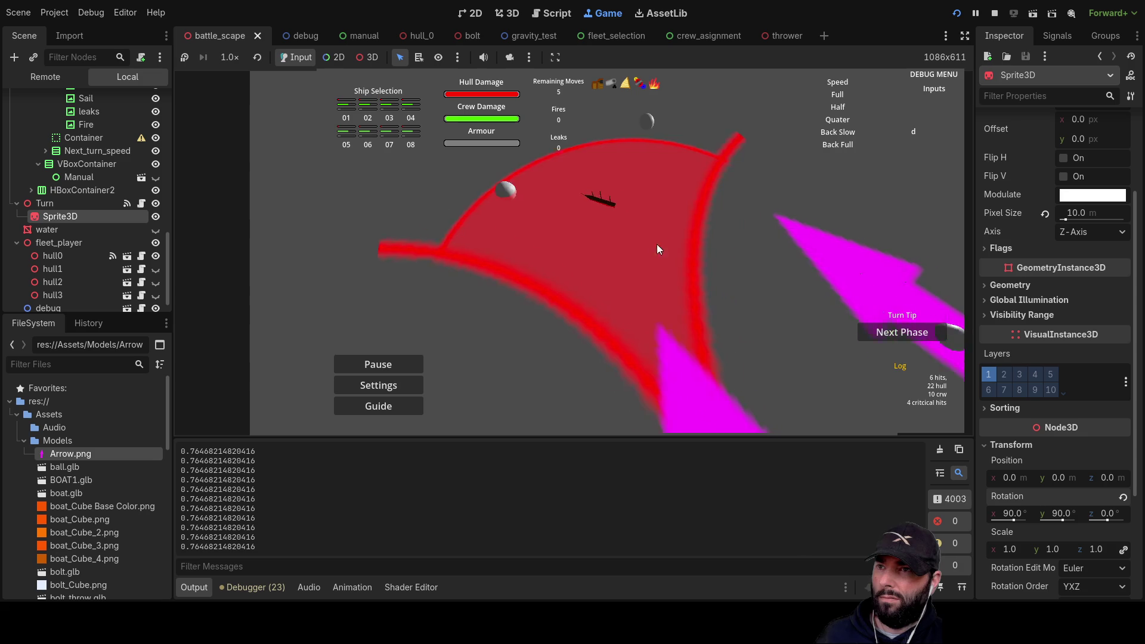
key("s")
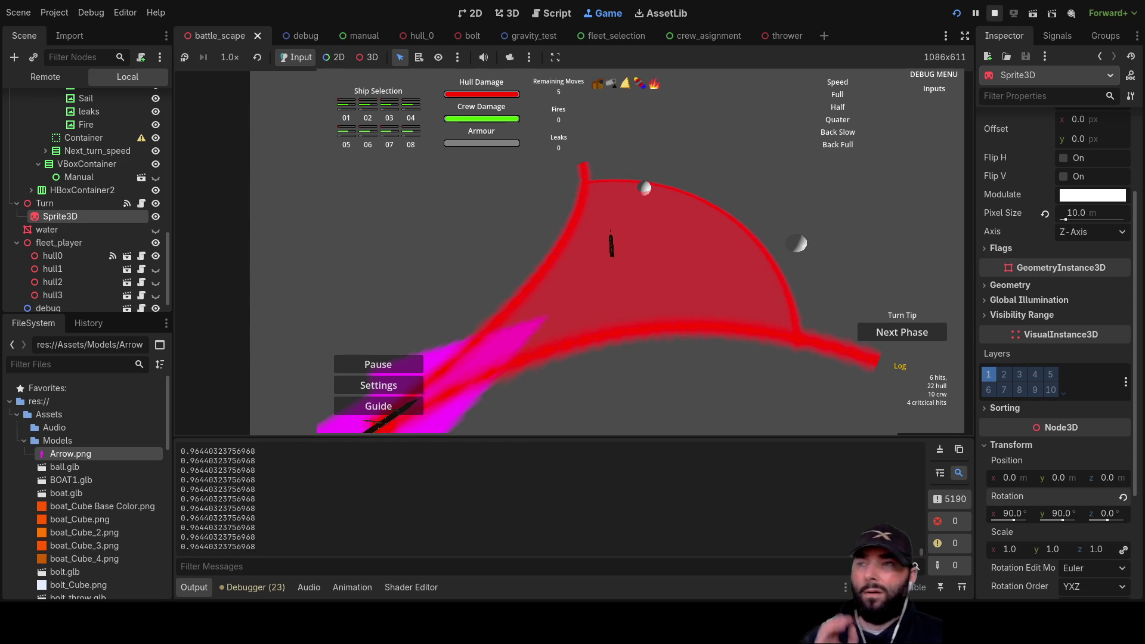
key("F8")
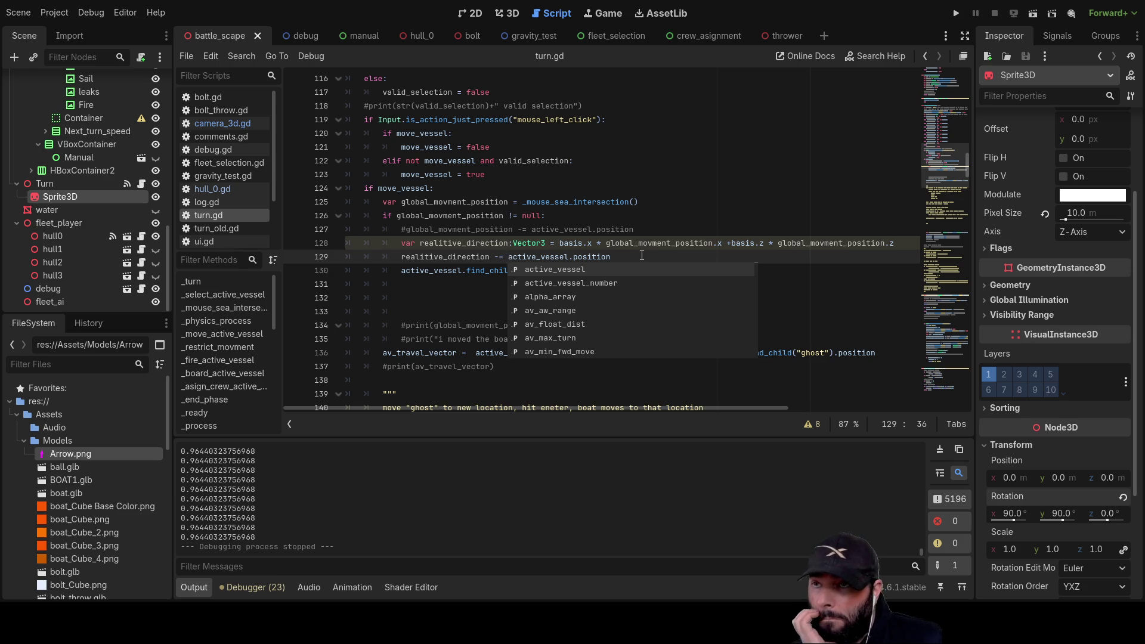
Add 'print(realitive_direction)' on a new line 129 of turn.gd and run the game.
left_click(482, 303)
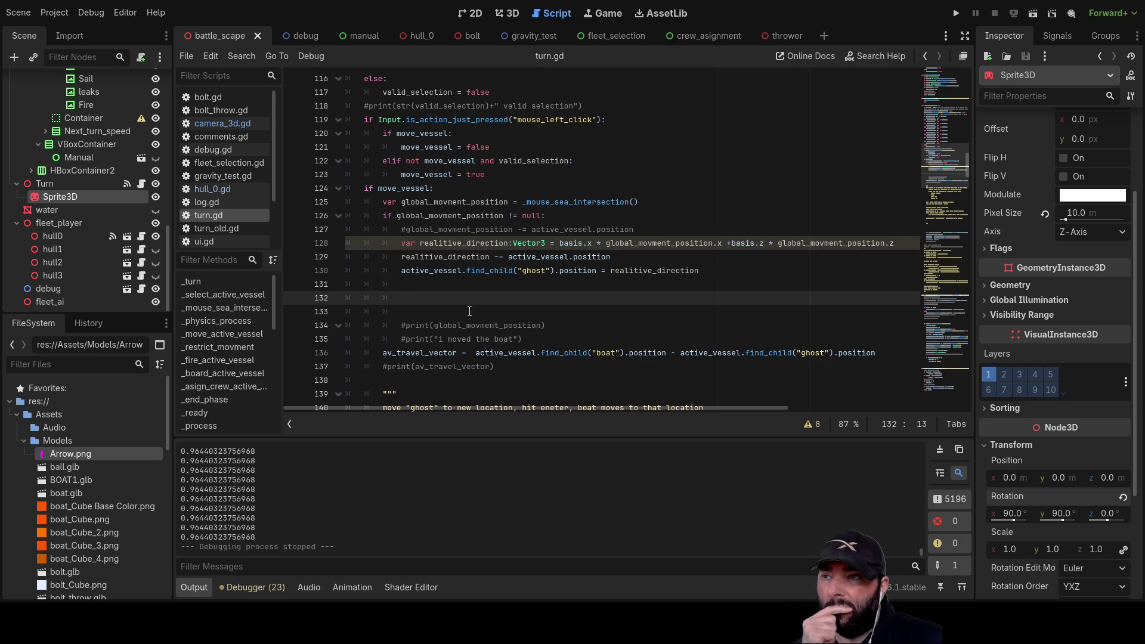
left_click(402, 257)
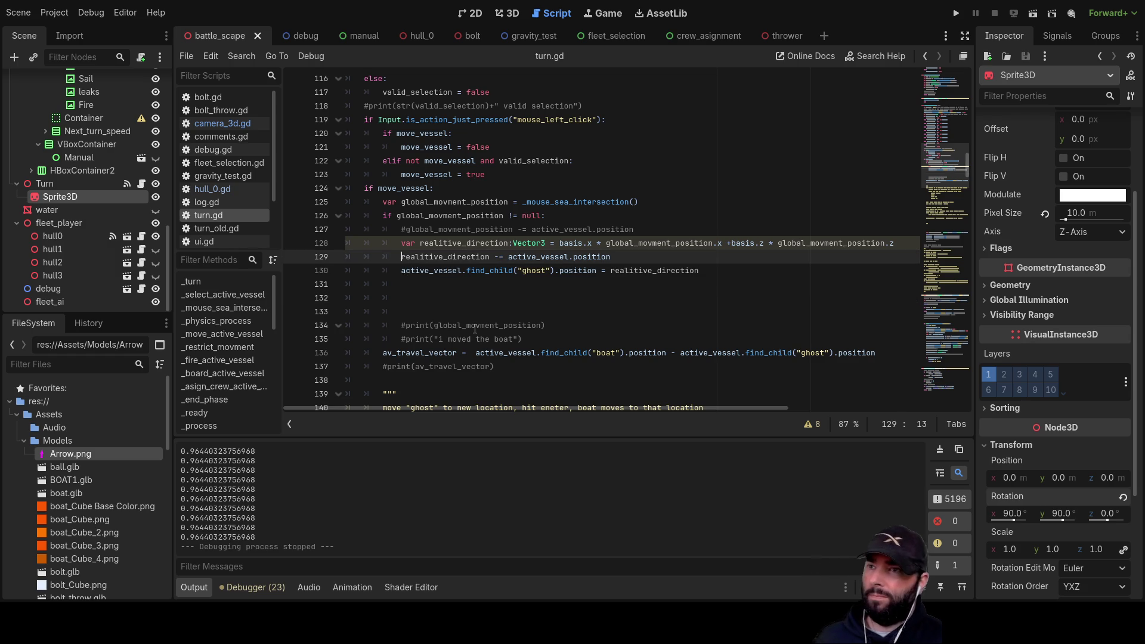
key("Return")
key("Up")
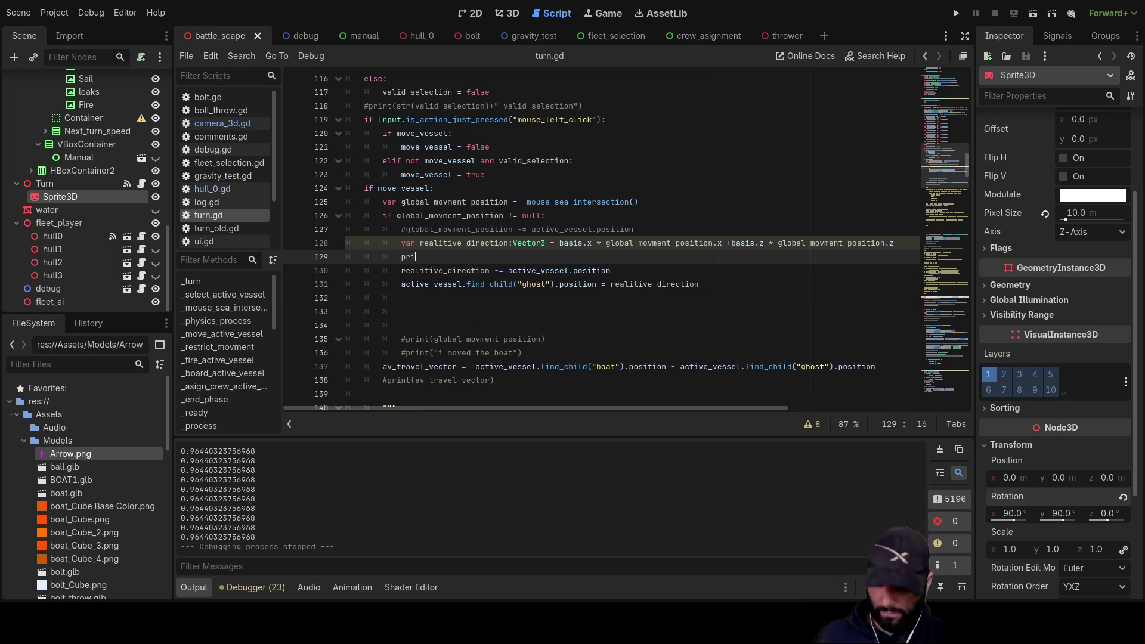
type("()")
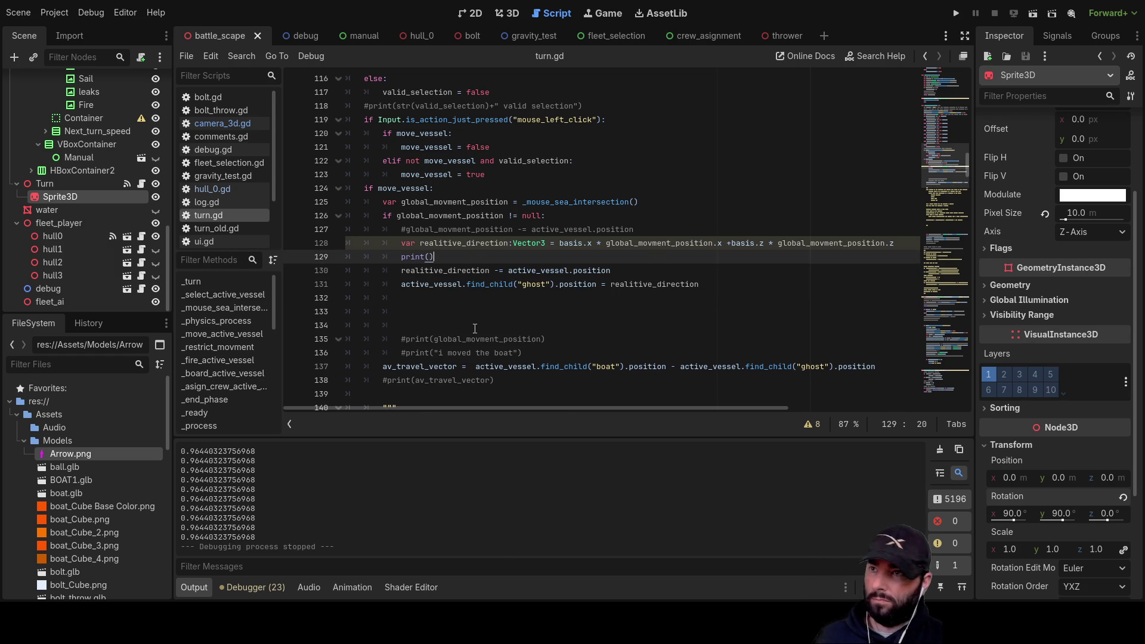
double_click(404, 266)
key("ctrl+c")
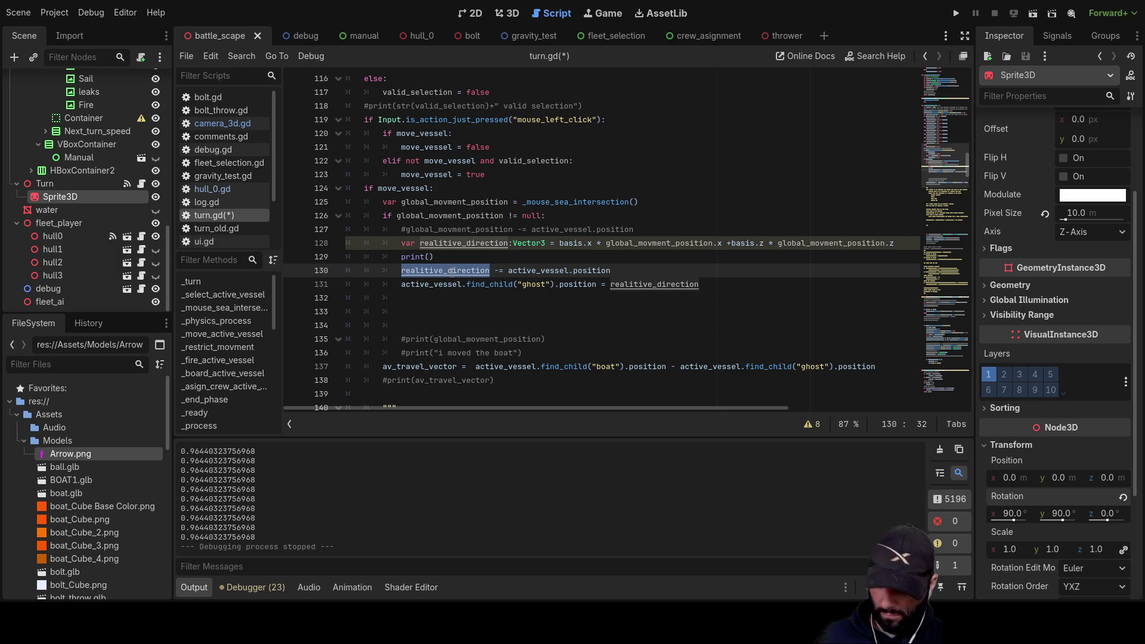
left_click(425, 256)
key("ctrl+v")
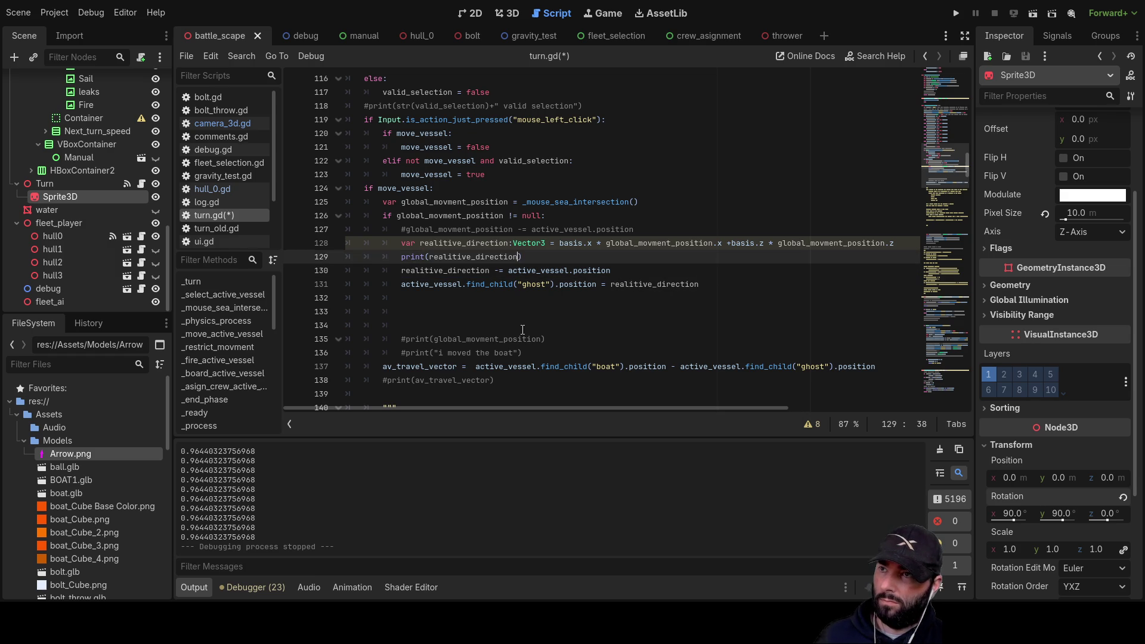
left_click(957, 13)
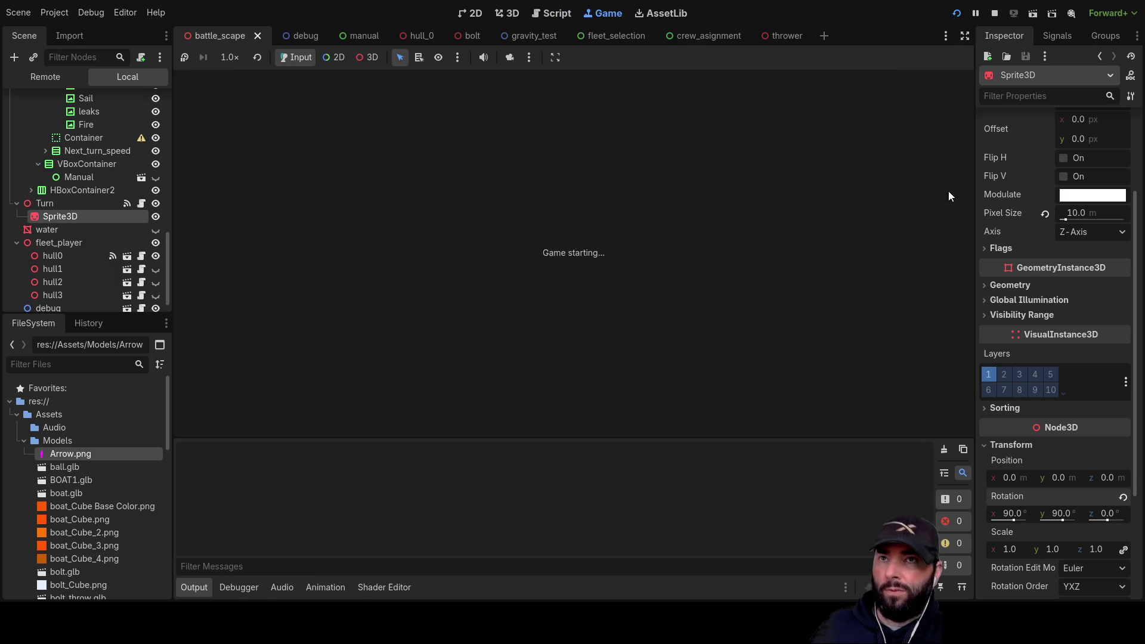
Drop the ghost ship on the magenta arrow and commit the move at the red curve's end.
key("w")
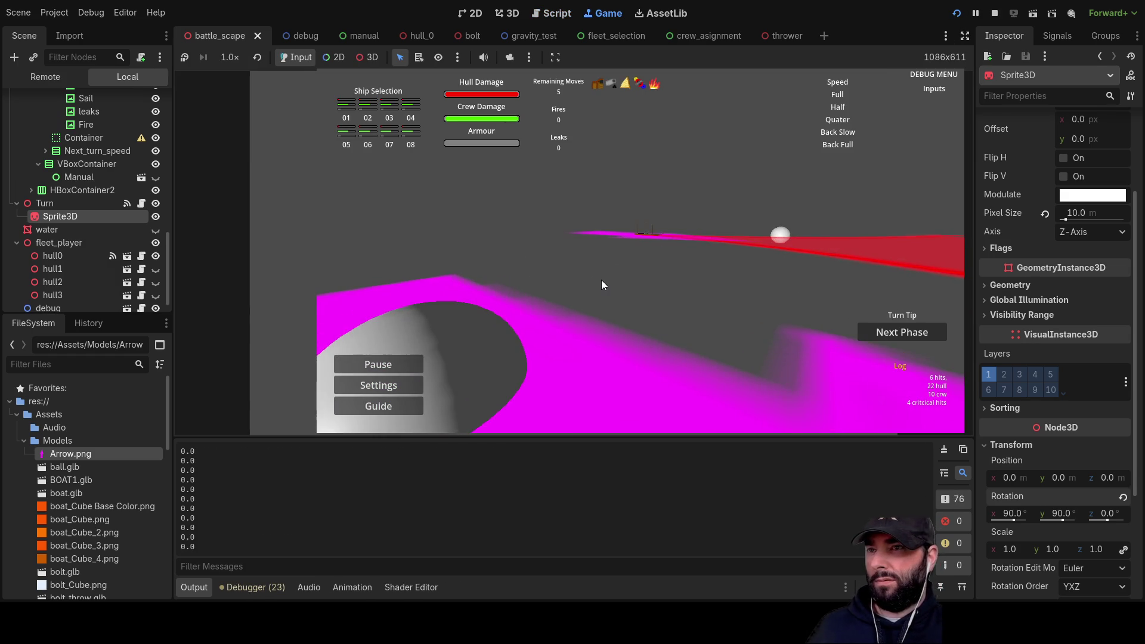
key("q")
key("a")
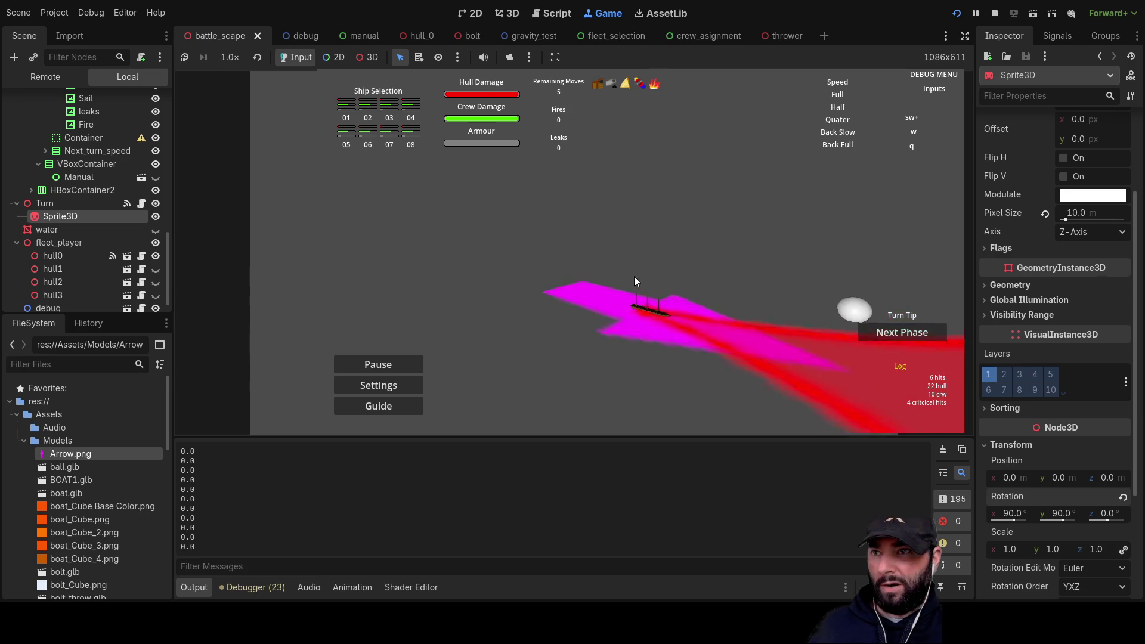
key("s")
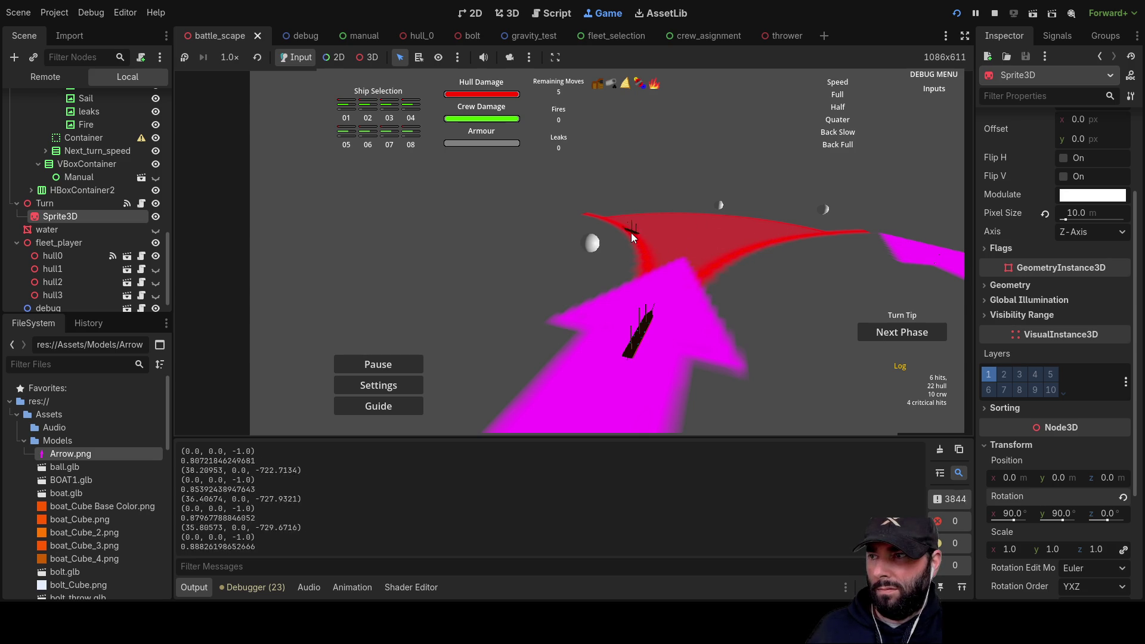
left_click(640, 343)
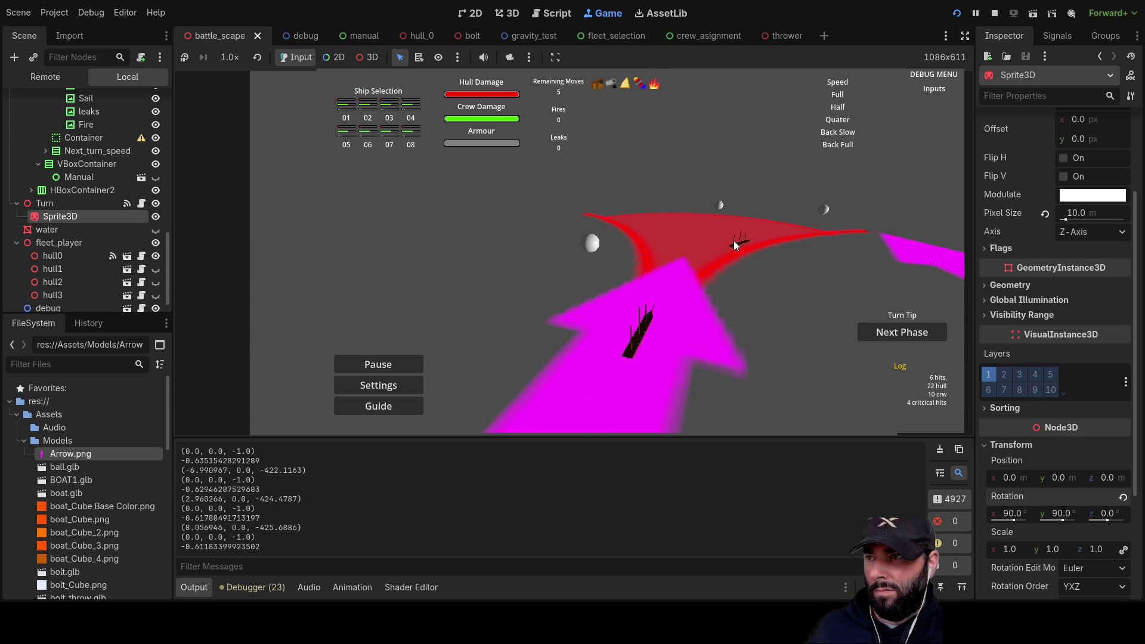
left_click(733, 241)
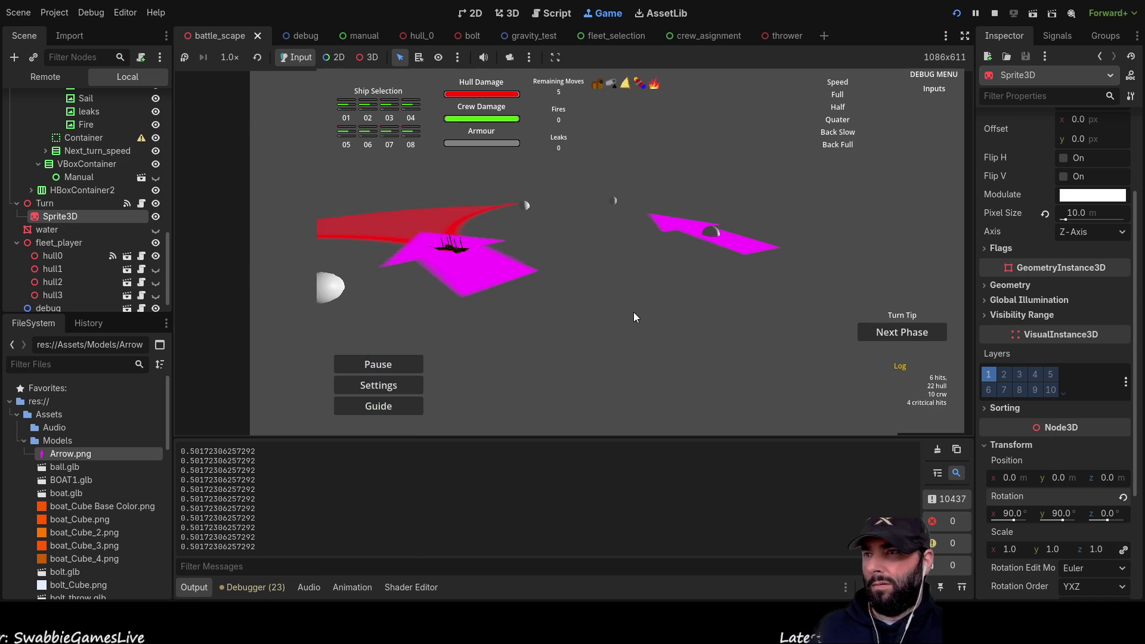
Pan the game camera around the moved ship while the Output log prints realitive_direction values.
key("a")
key("w")
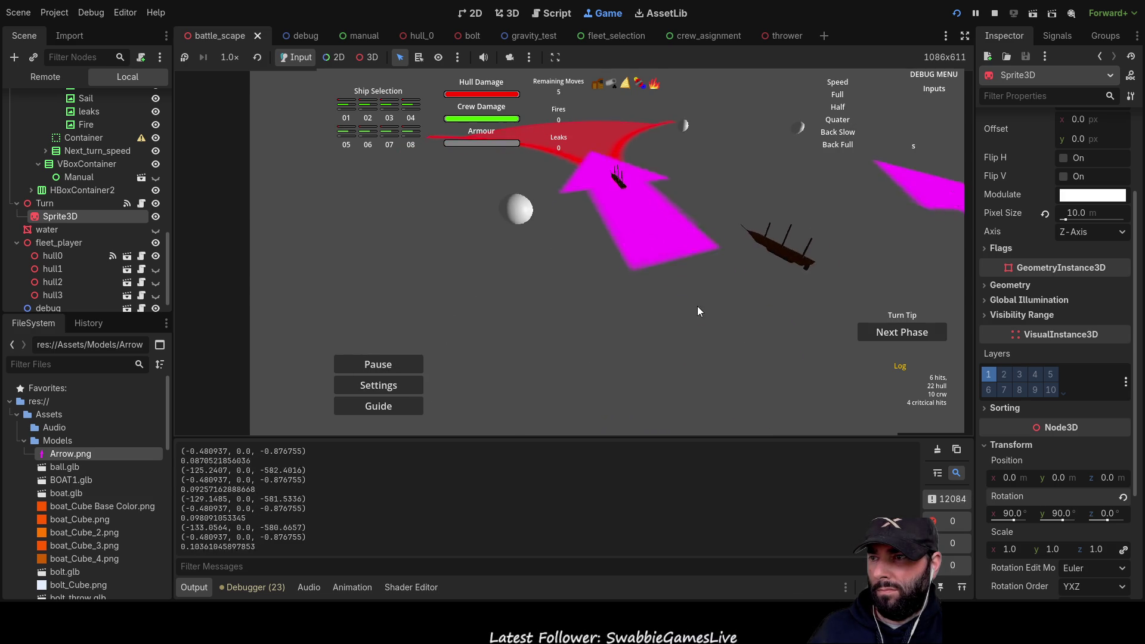
key("d")
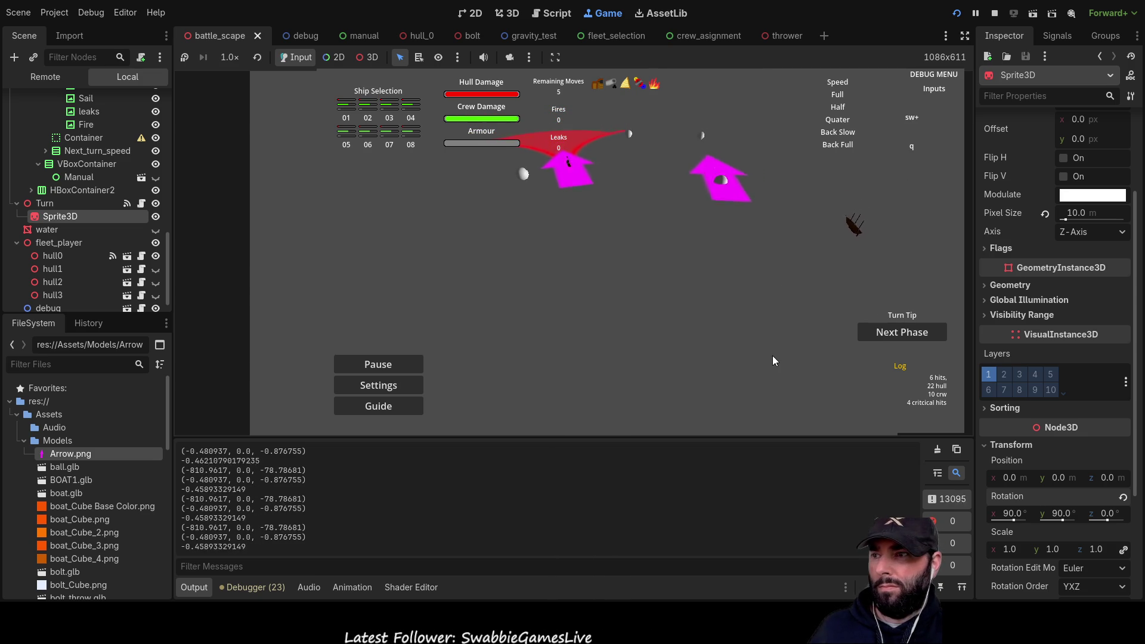
key("w")
key("q")
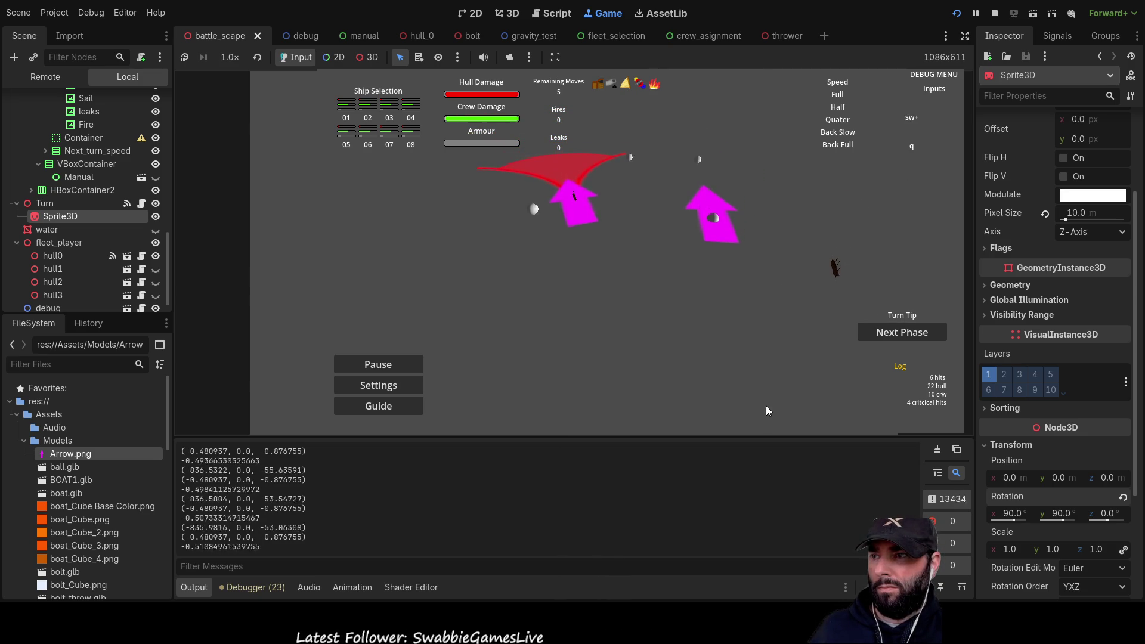
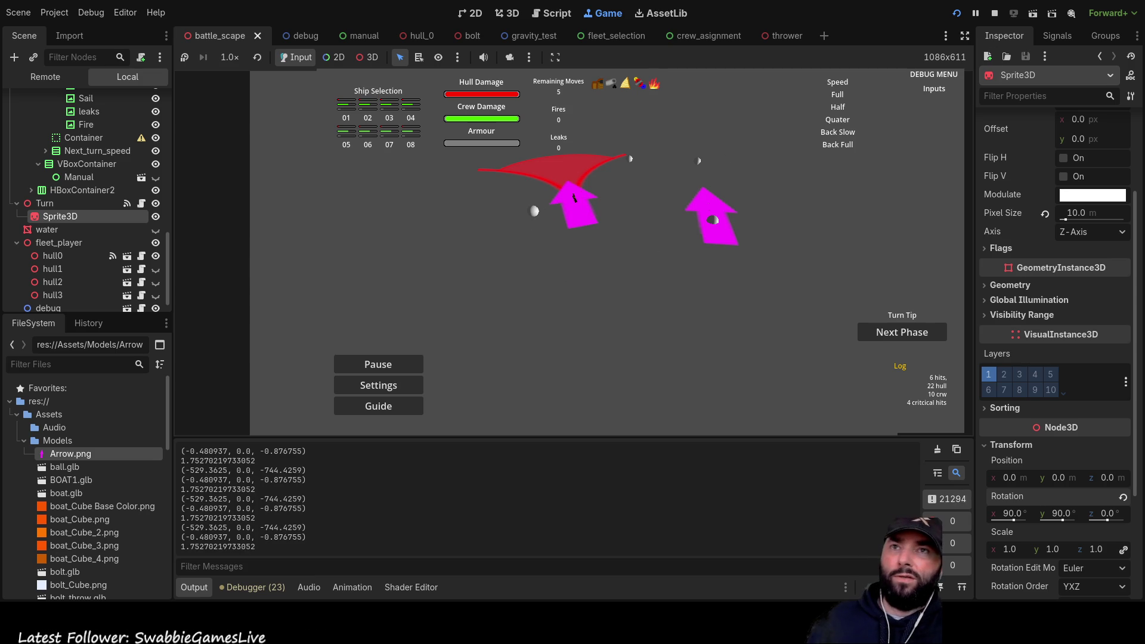
Stop the running battle_scape game to get back to turn.gd in the Script editor.
left_click(995, 13)
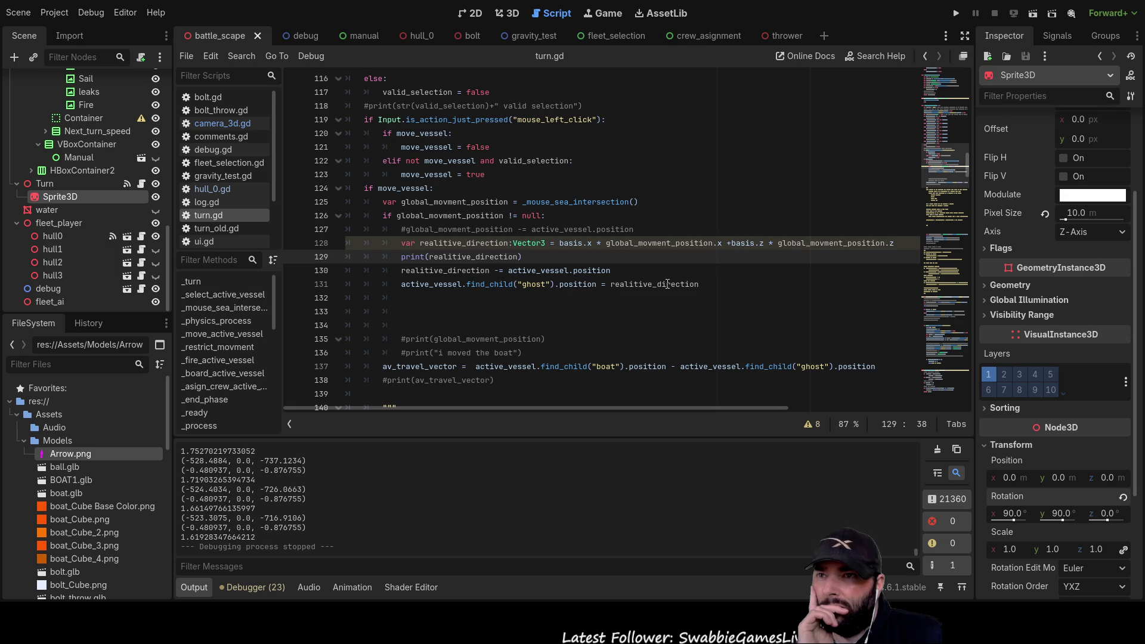
double_click(639, 285)
double_click(534, 284)
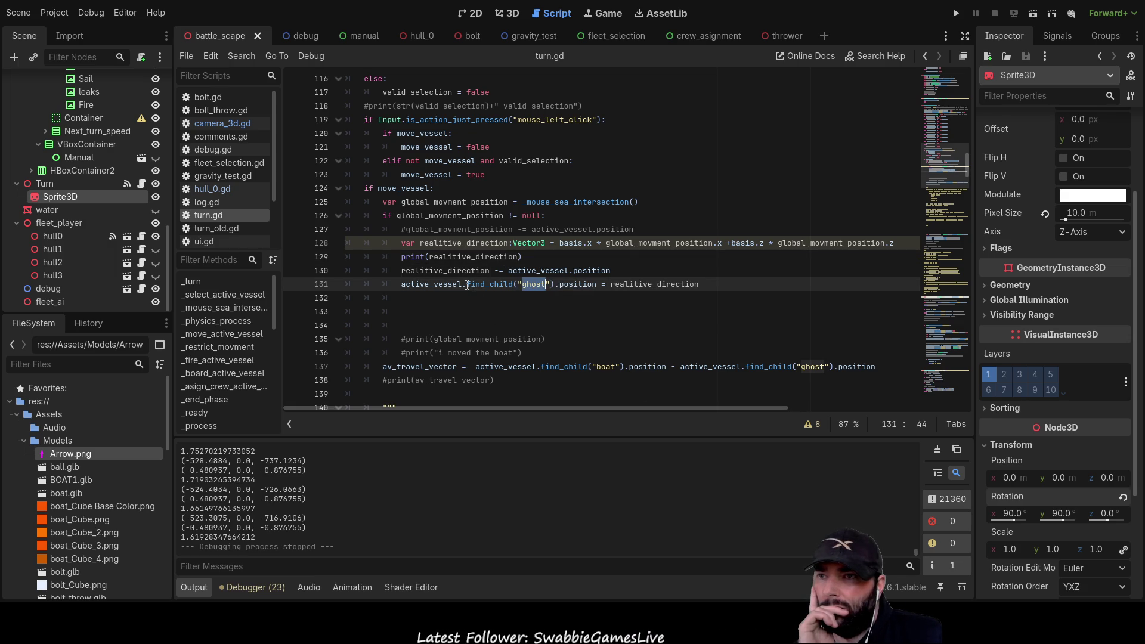
double_click(651, 284)
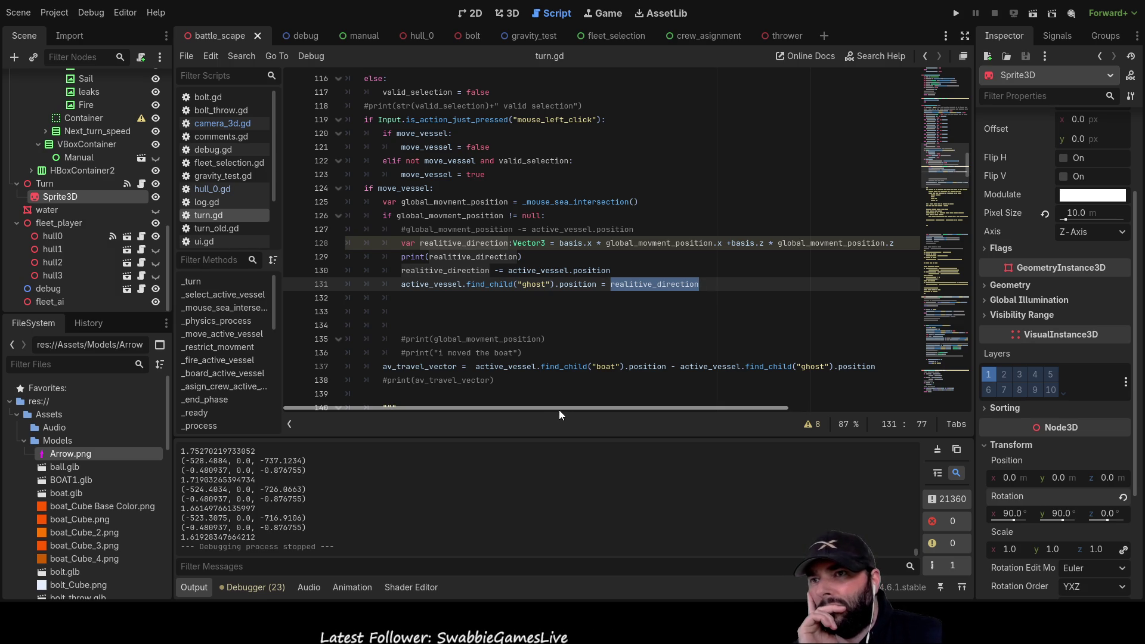
mouse_move(516, 409)
left_mouse_down()
mouse_move(571, 407)
mouse_move(432, 403)
left_mouse_up()
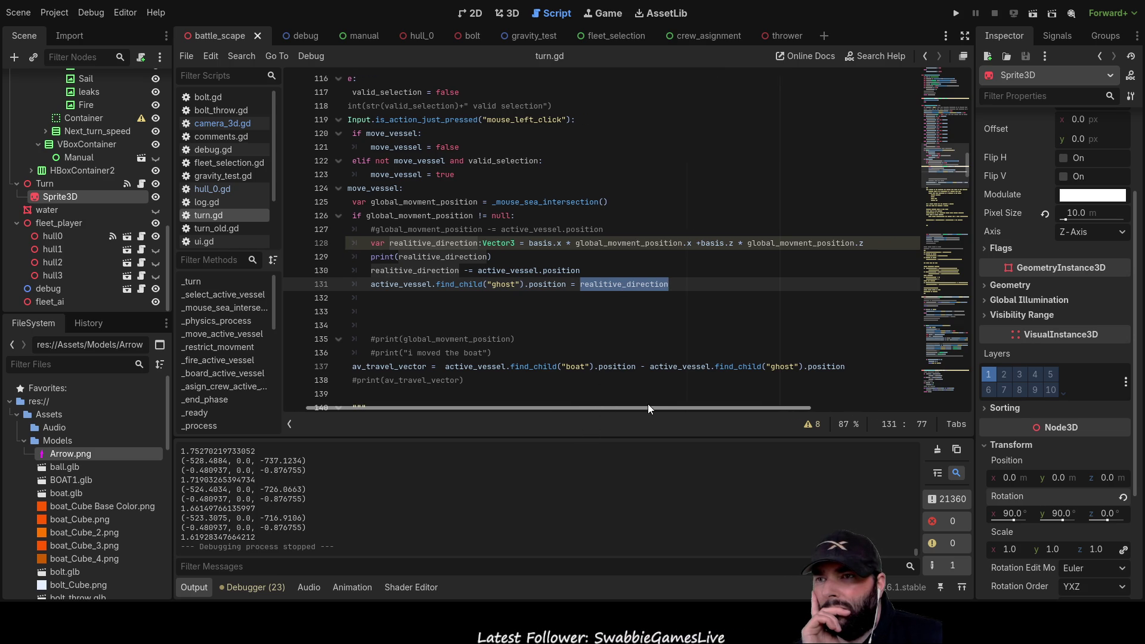
double_click(473, 256)
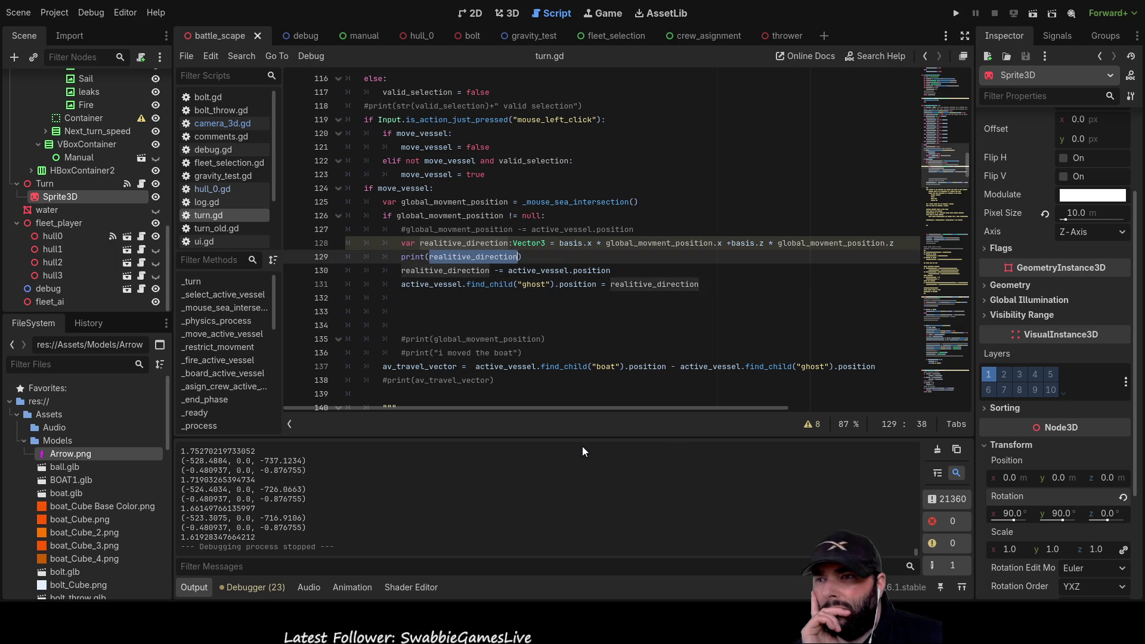
mouse_move(588, 409)
left_mouse_down()
mouse_move(647, 409)
mouse_move(573, 410)
left_mouse_up()
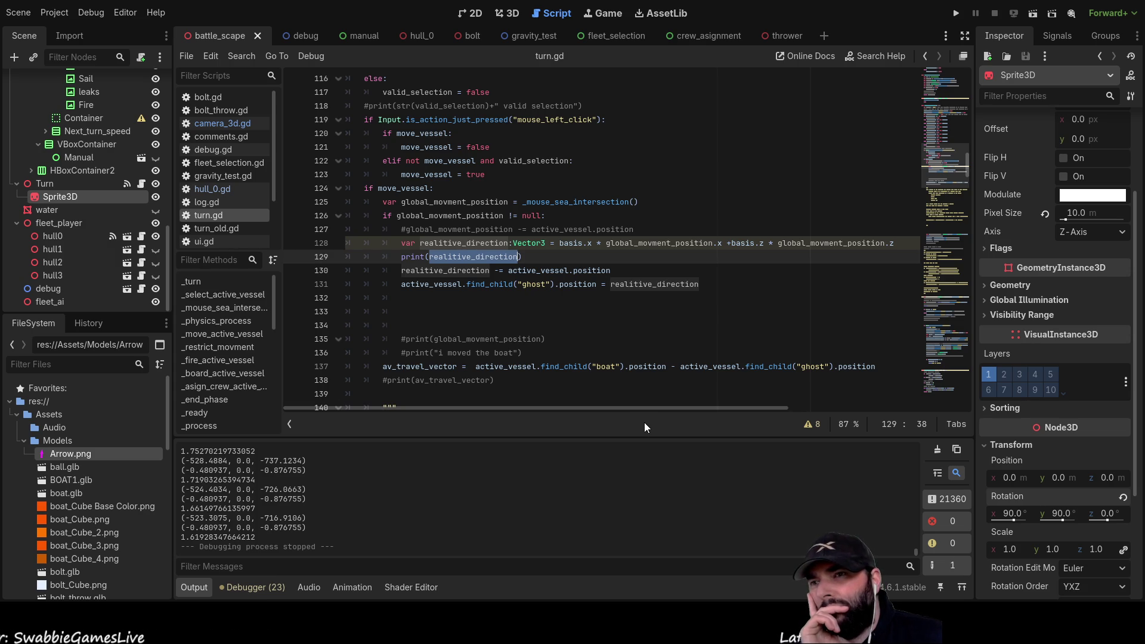
mouse_move(647, 408)
left_mouse_down()
mouse_move(692, 408)
mouse_move(612, 395)
left_mouse_up()
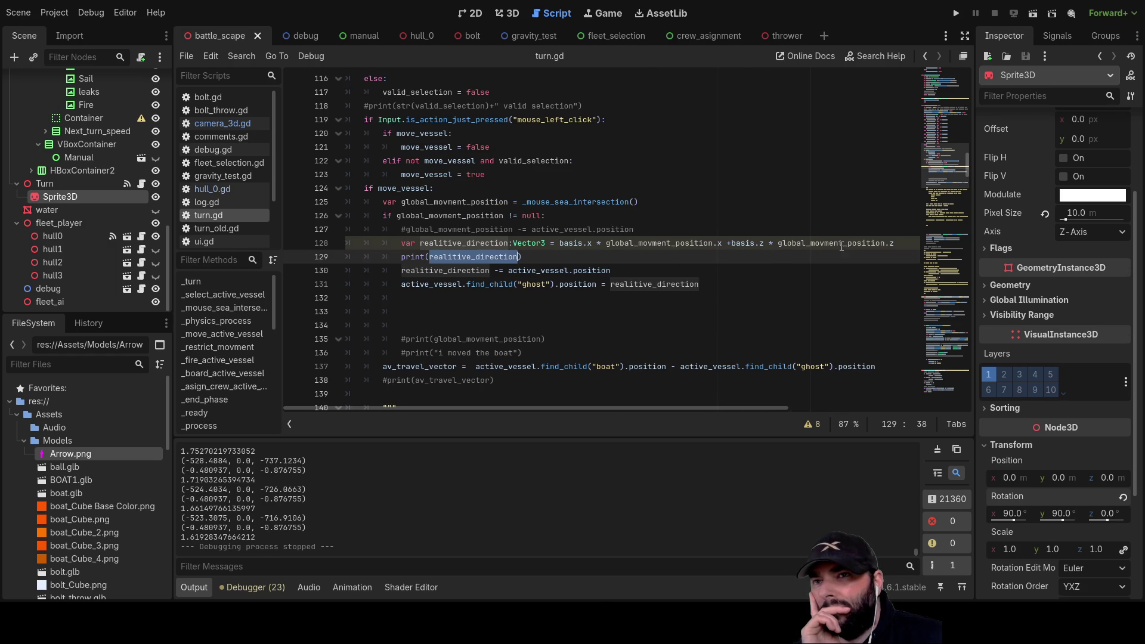
double_click(446, 243)
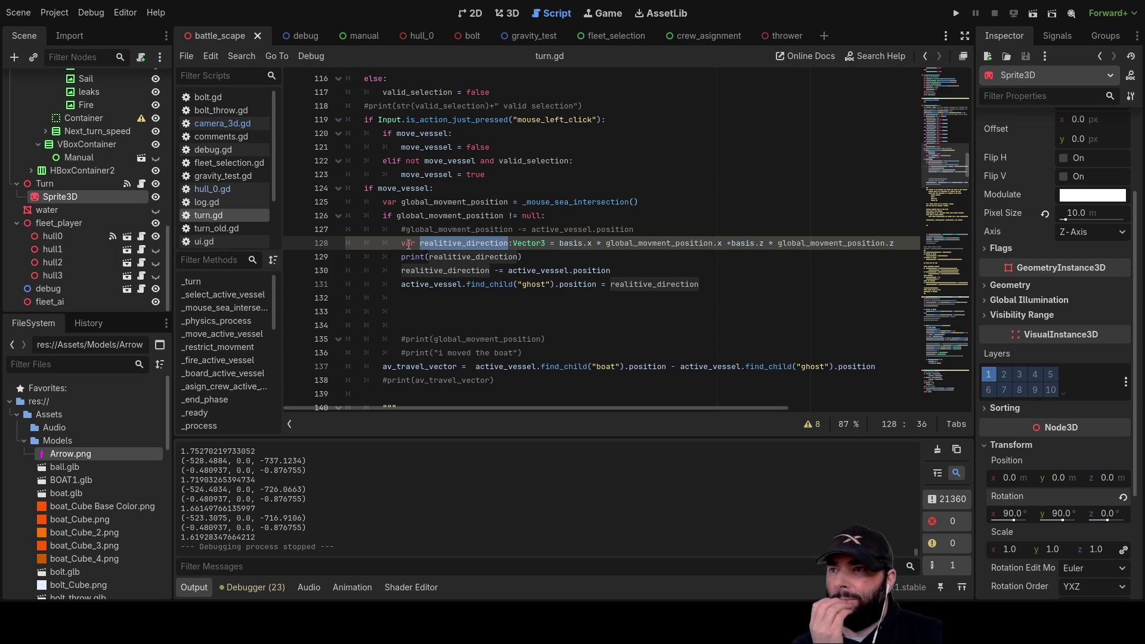
left_click(400, 243)
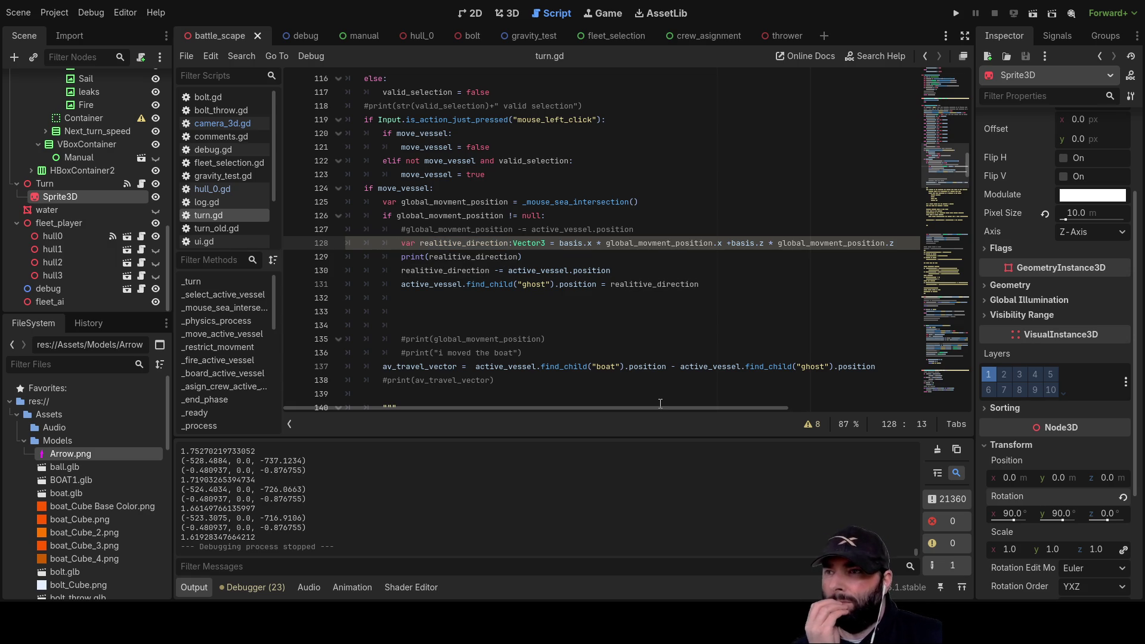
Insert blank lines above line 128 and paste global_movment_position into the new line.
key("Return")
key("Return")
key("Return")
key("Up")
key("Up")
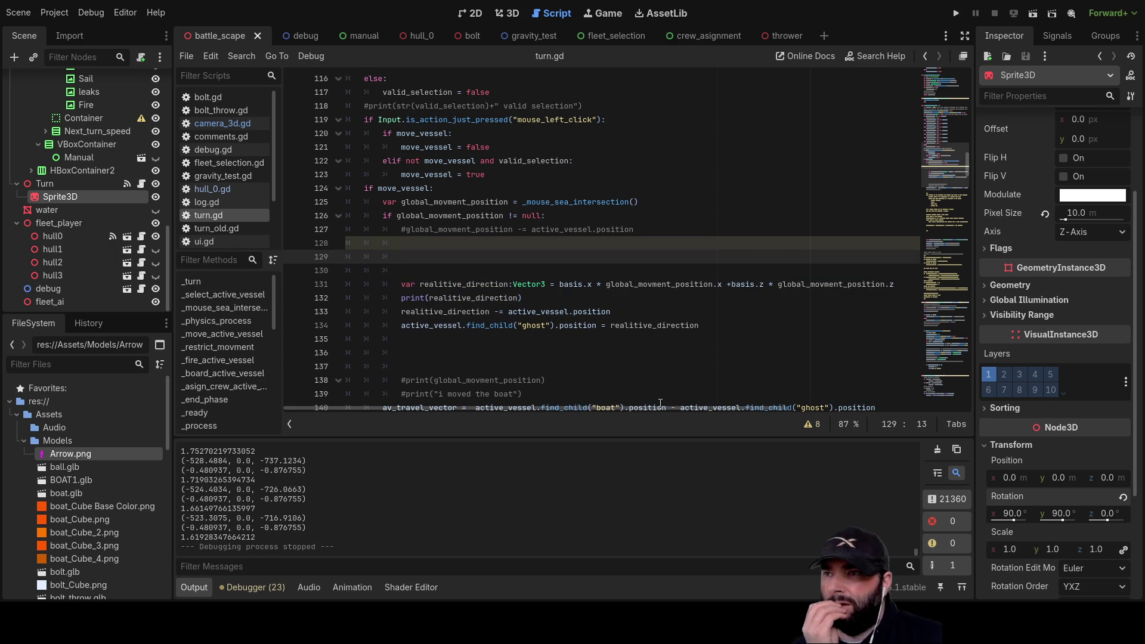
double_click(458, 216)
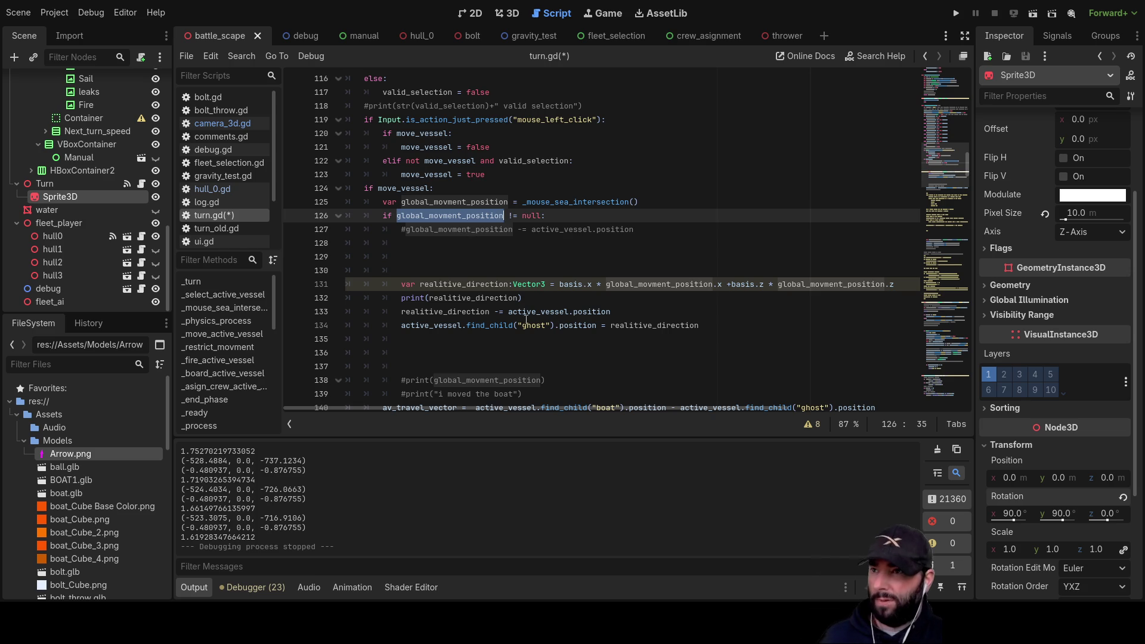
middle_click(419, 248)
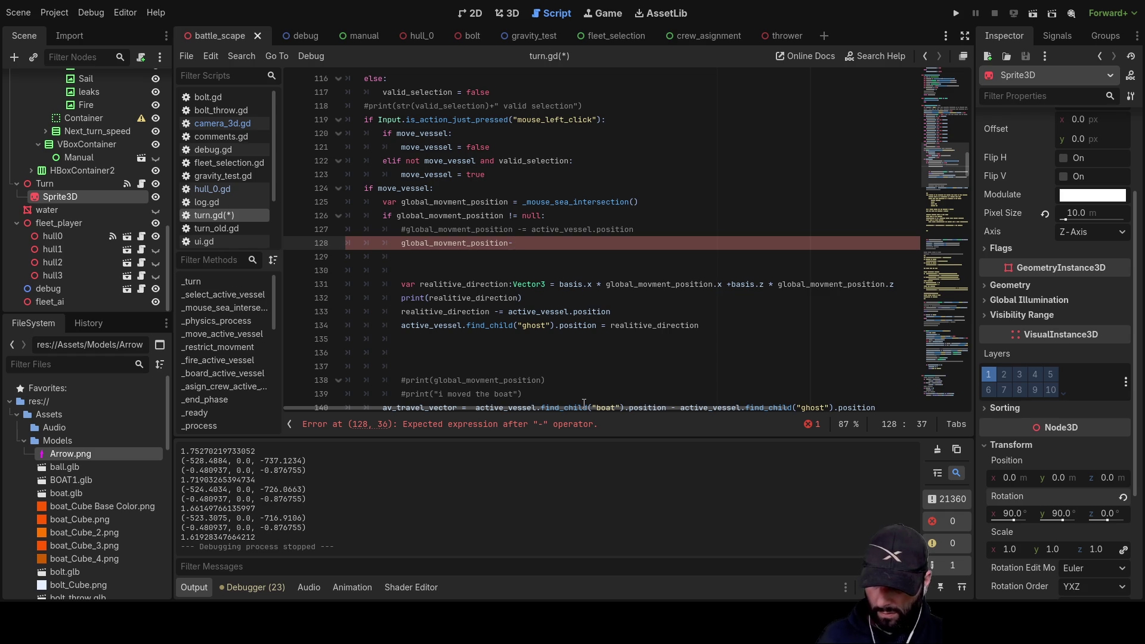
Append -active_vessel.position to global_movment_position using autocomplete.
type("t")
key("Down")
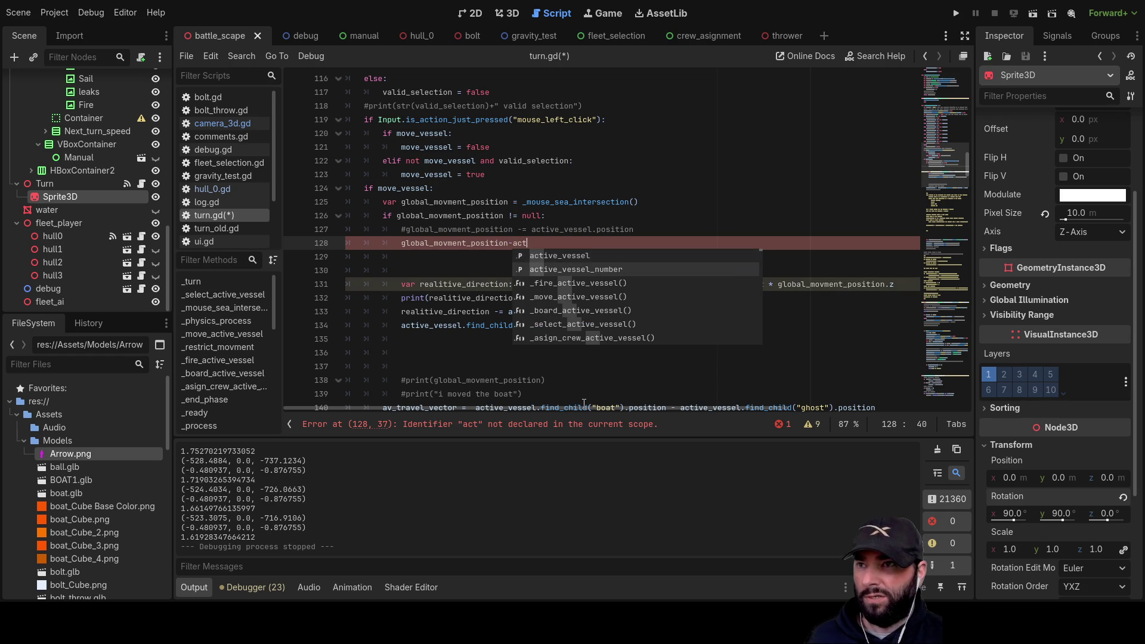
key("Up")
key("Return")
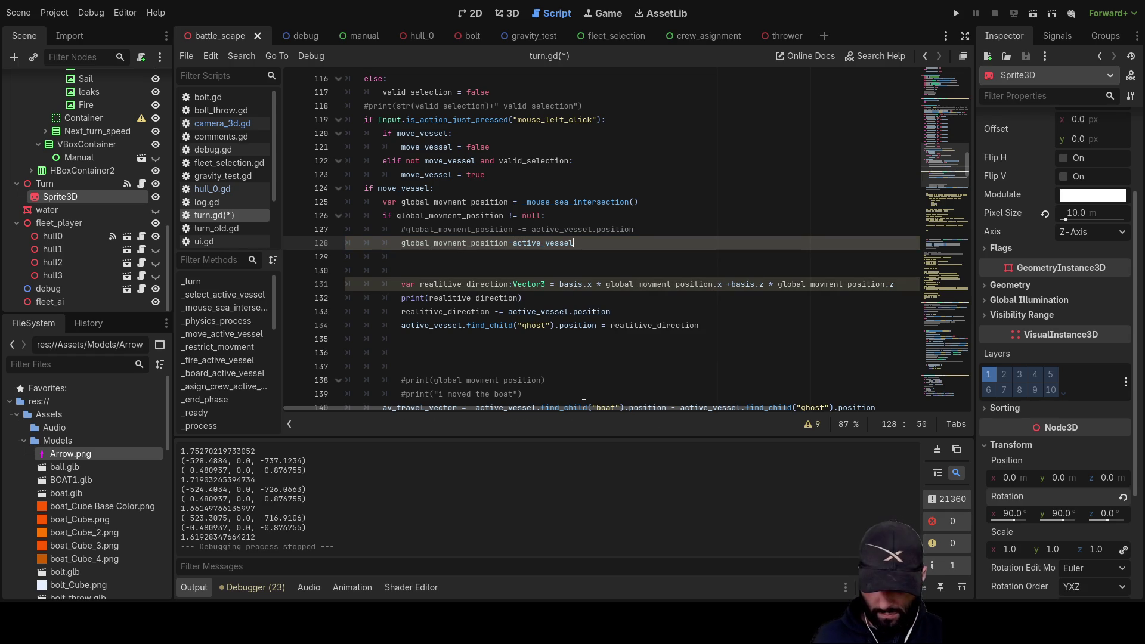
type(".position")
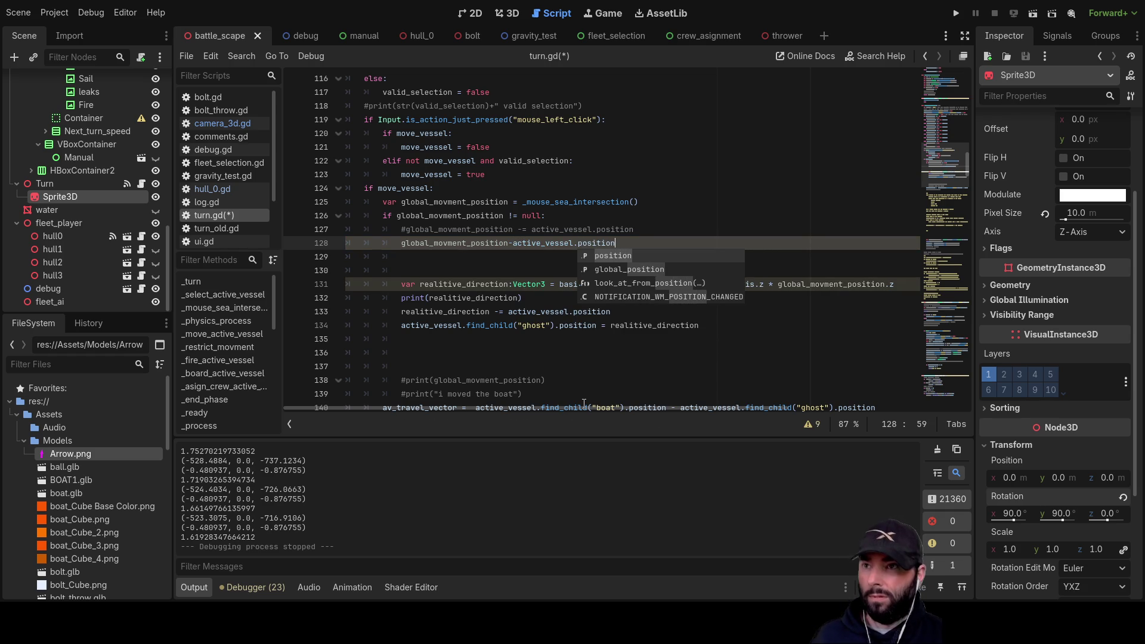
left_click(481, 260)
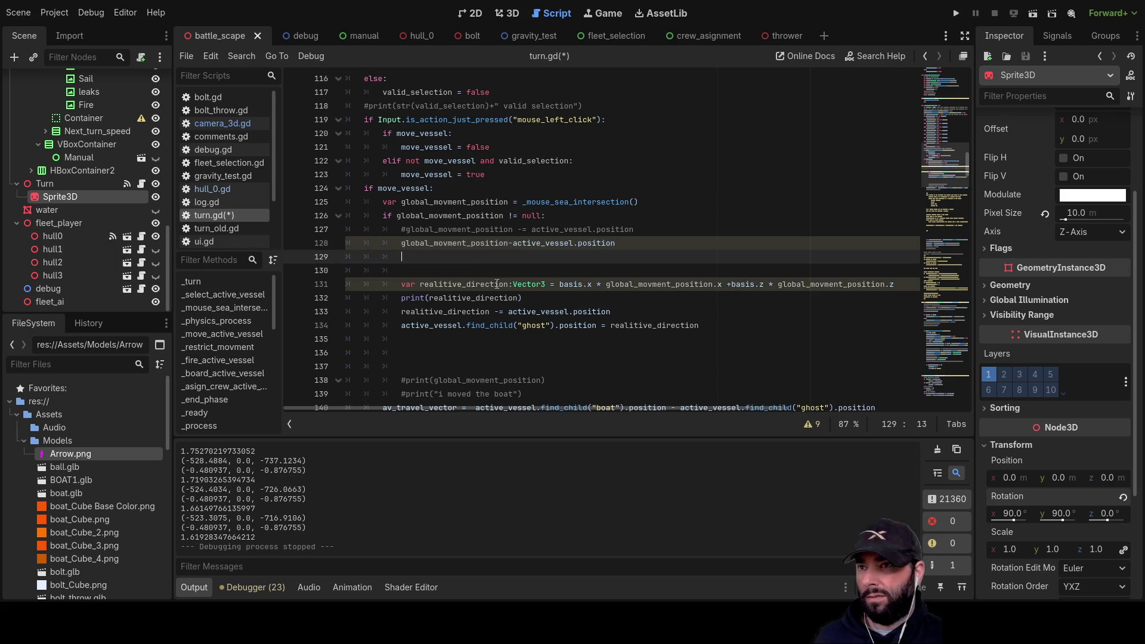
Wrap the subtraction in parentheses and prefix it with the name global_vector.
left_click(403, 244)
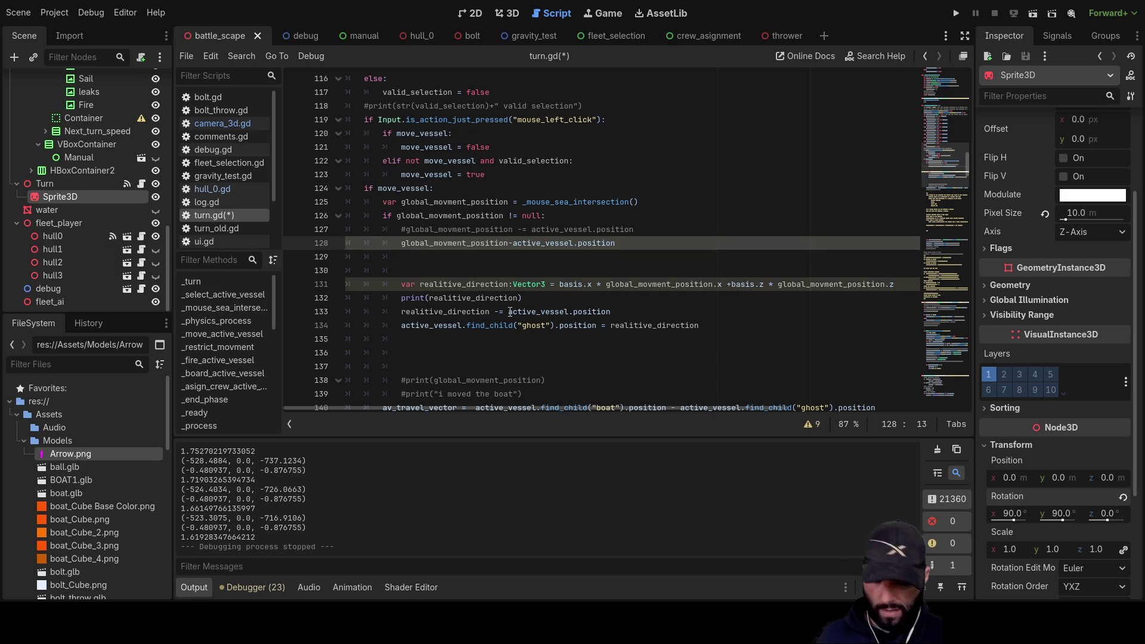
type("(")
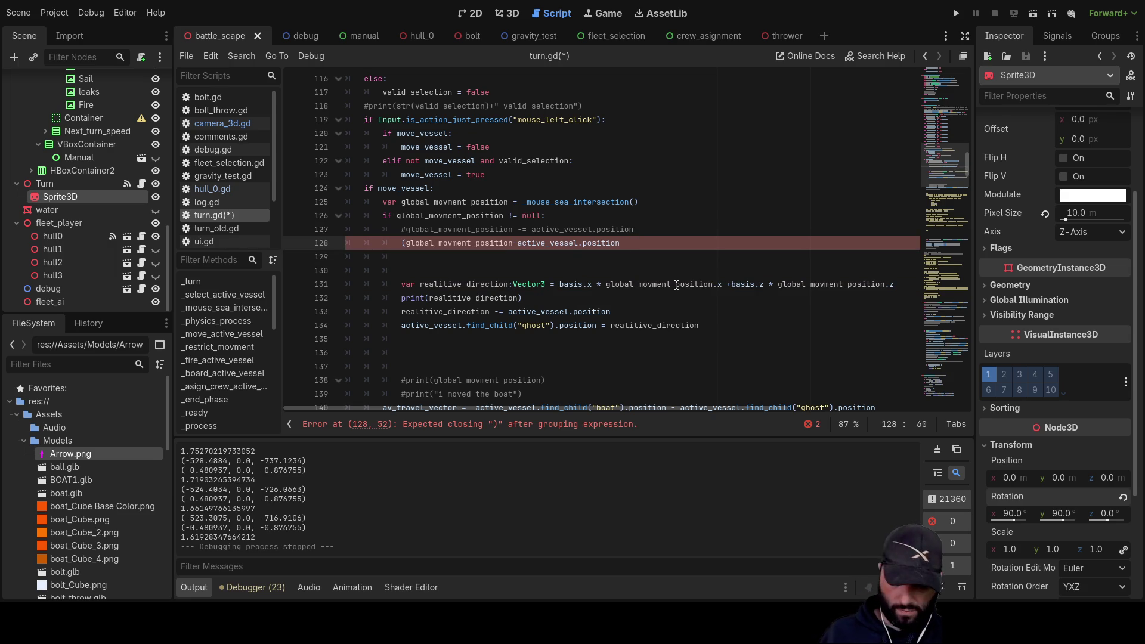
key("Left")
key("Left")
key("Left")
key("Left")
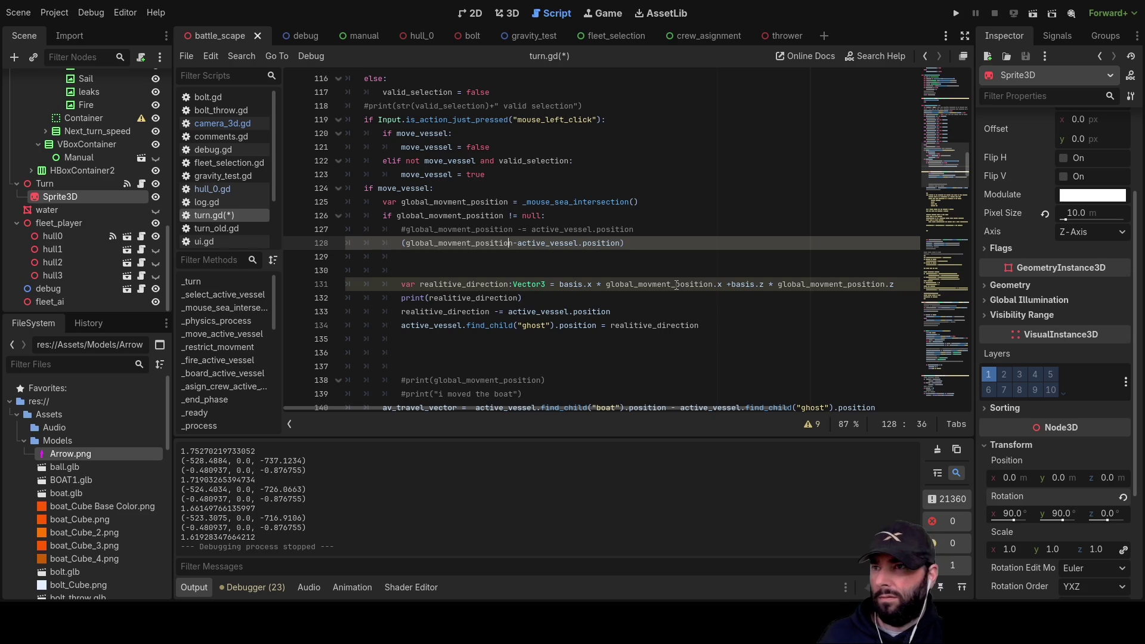
type("local")
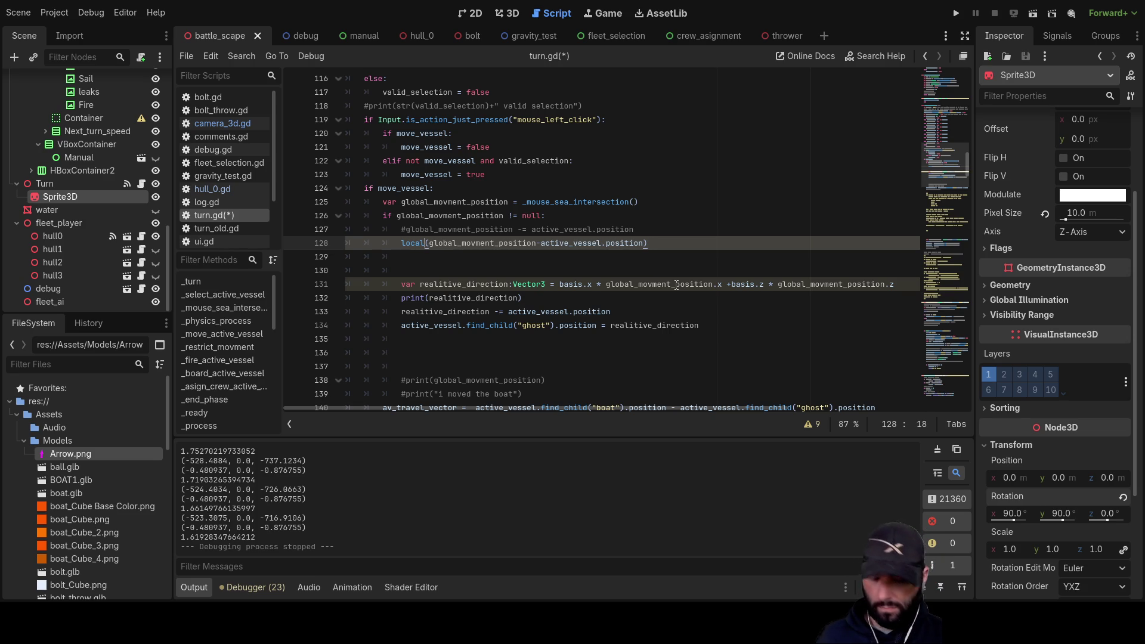
type("_")
key("BackSpace")
key("BackSpace")
key("BackSpace")
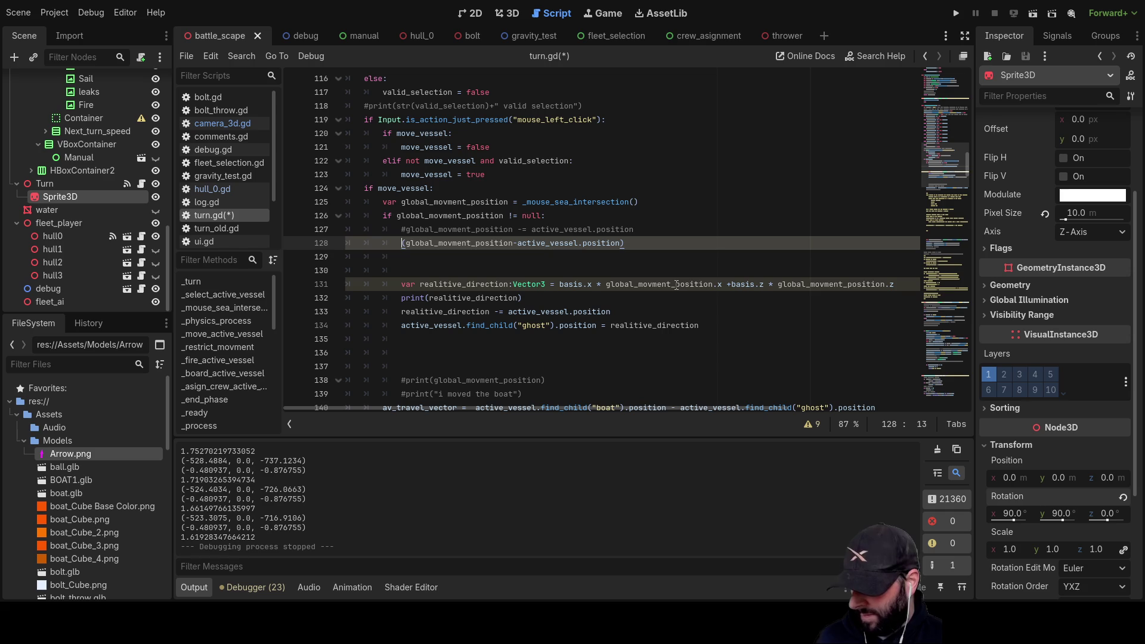
type("global_vector")
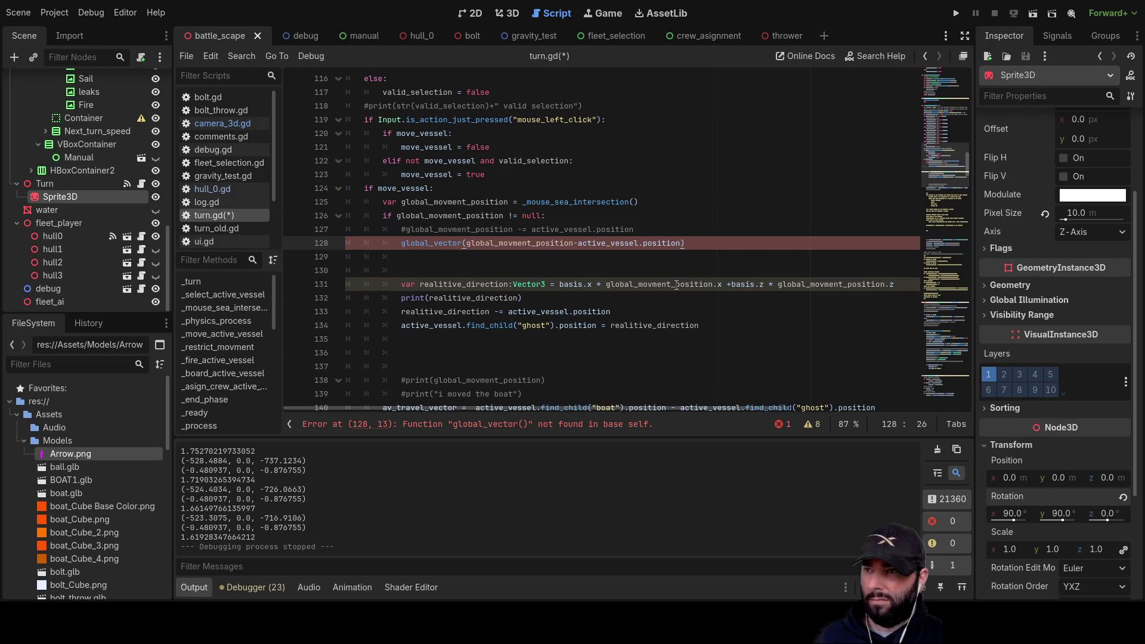
Make line 128 read 'var realitive_global_vector = (global_movment_position-active_vessel.position)'.
type("_realiti")
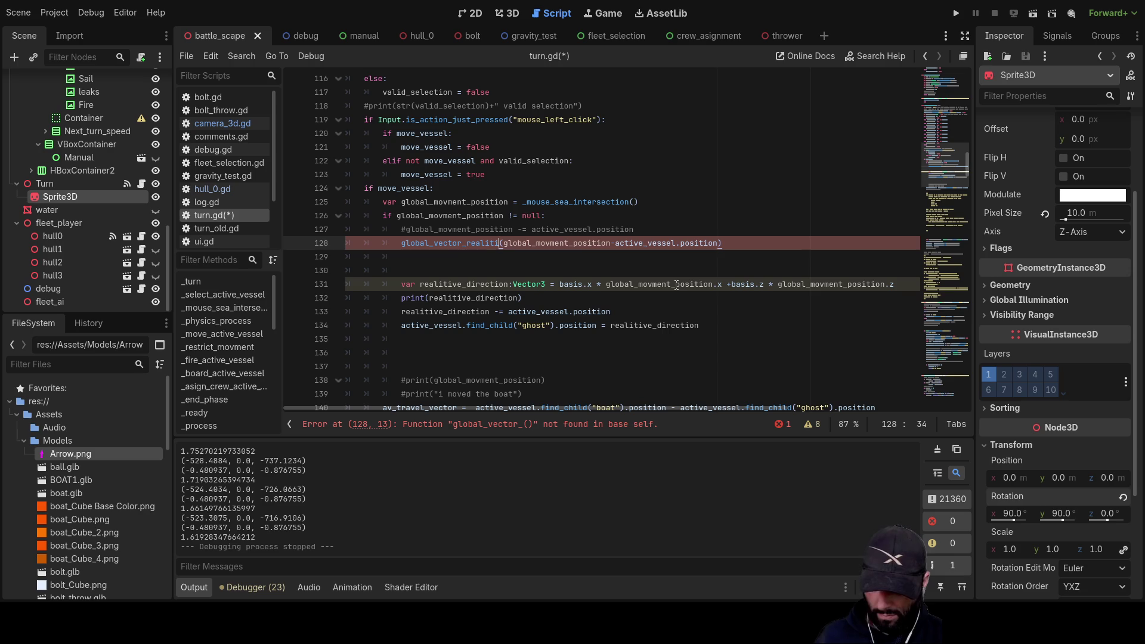
type("ve")
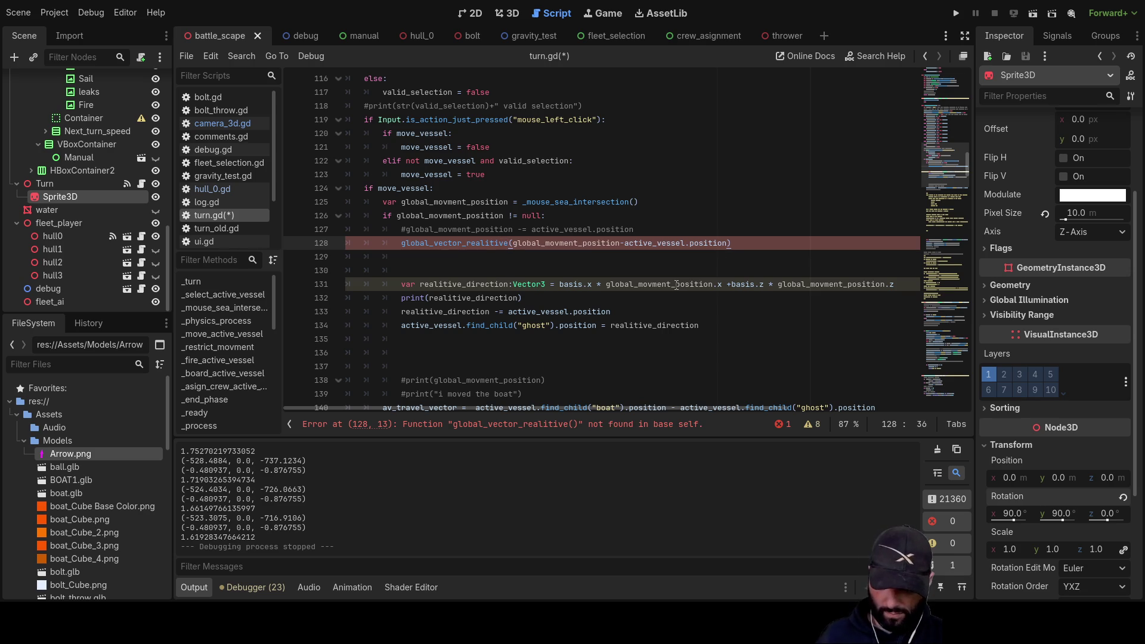
key("Left")
key("shift+Left")
key("shift+Left")
key("shift+Left")
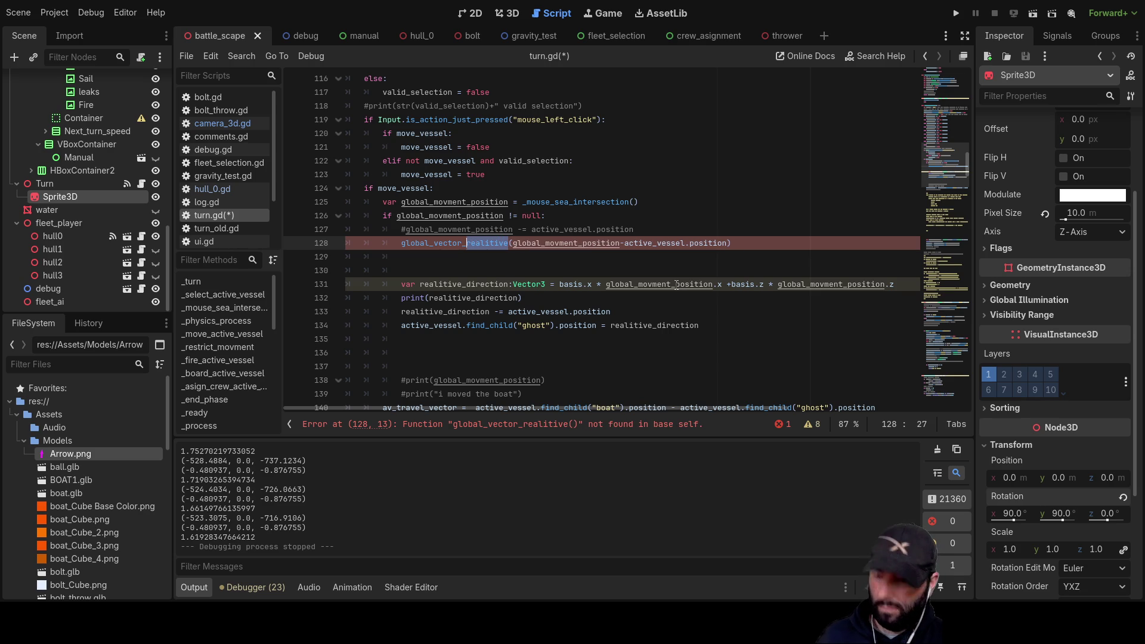
key("BackSpace")
key("BackSpace")
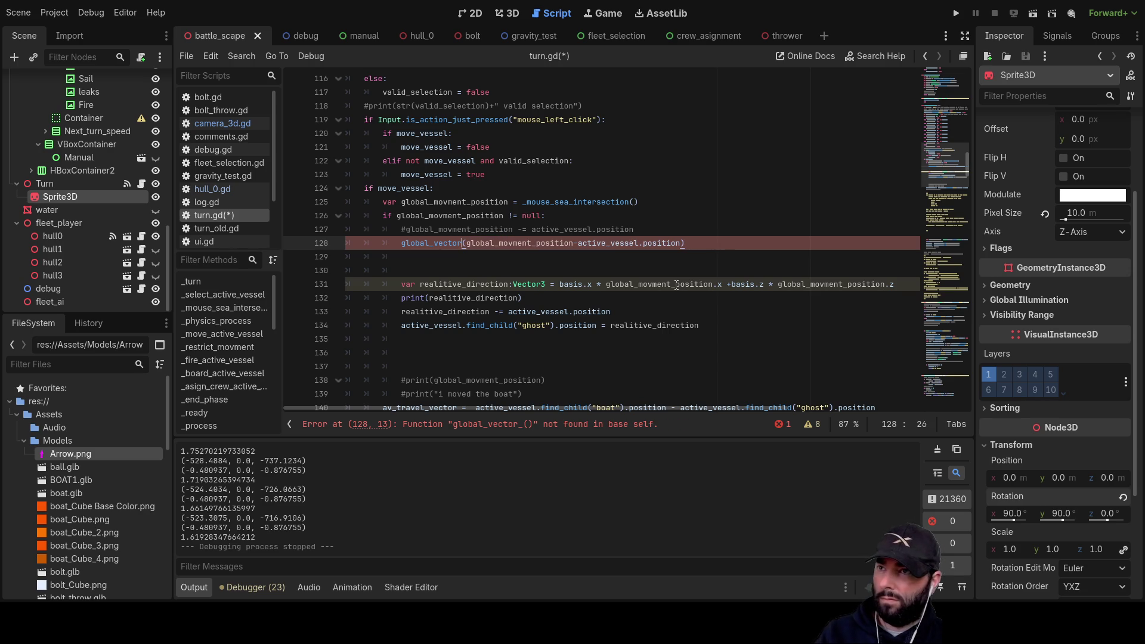
type("realitive_")
key("Right")
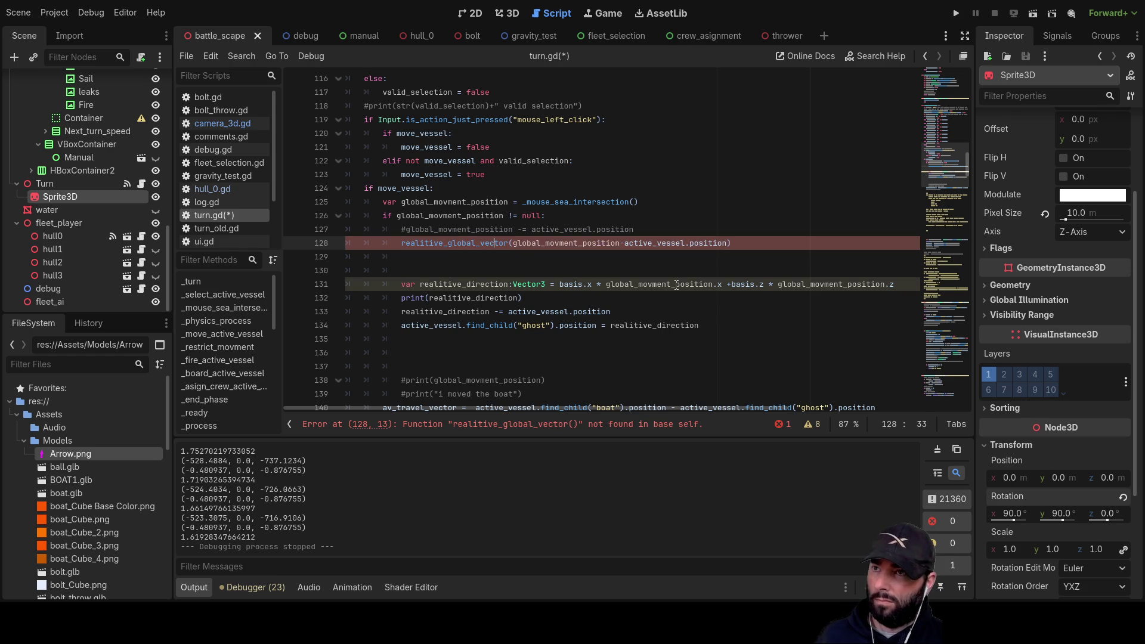
type("=")
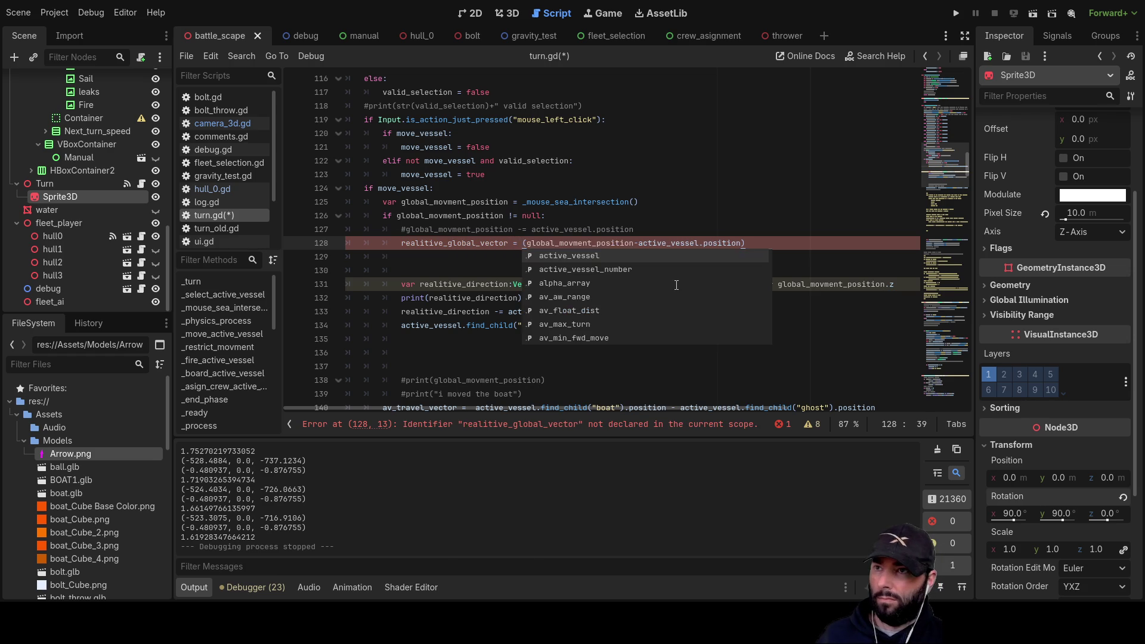
key("ctrl+Left")
key("ctrl+Left")
key("ctrl+Left")
type("var")
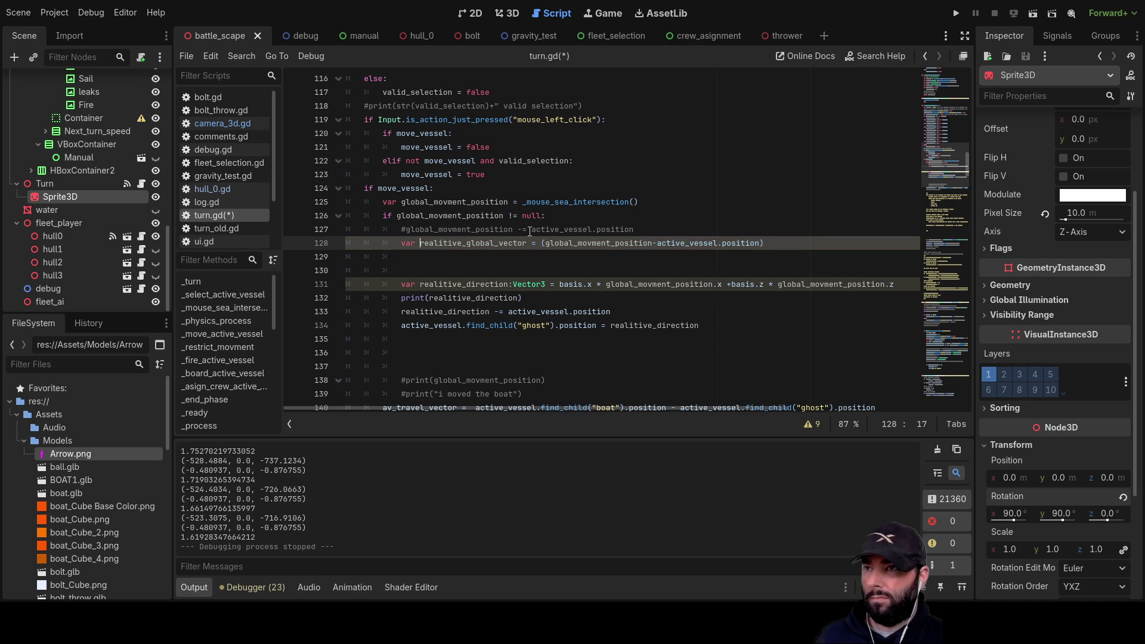
Copy the realitive_global_vector name onto line 129.
double_click(475, 243)
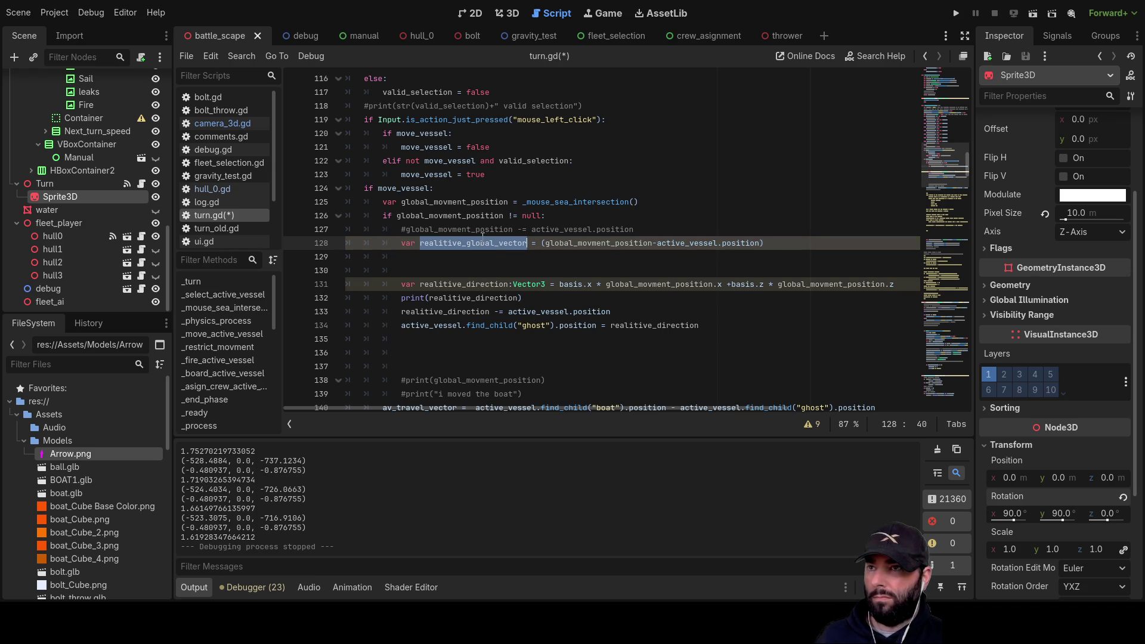
key("ctrl+c")
left_click(451, 256)
key("ctrl+v")
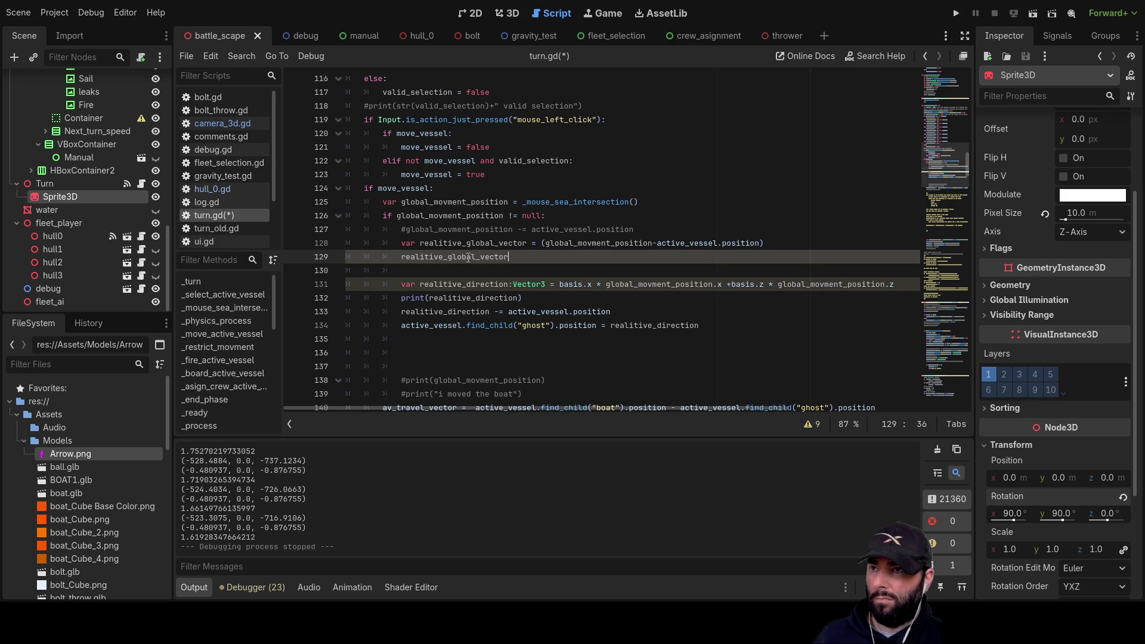
double_click(468, 257)
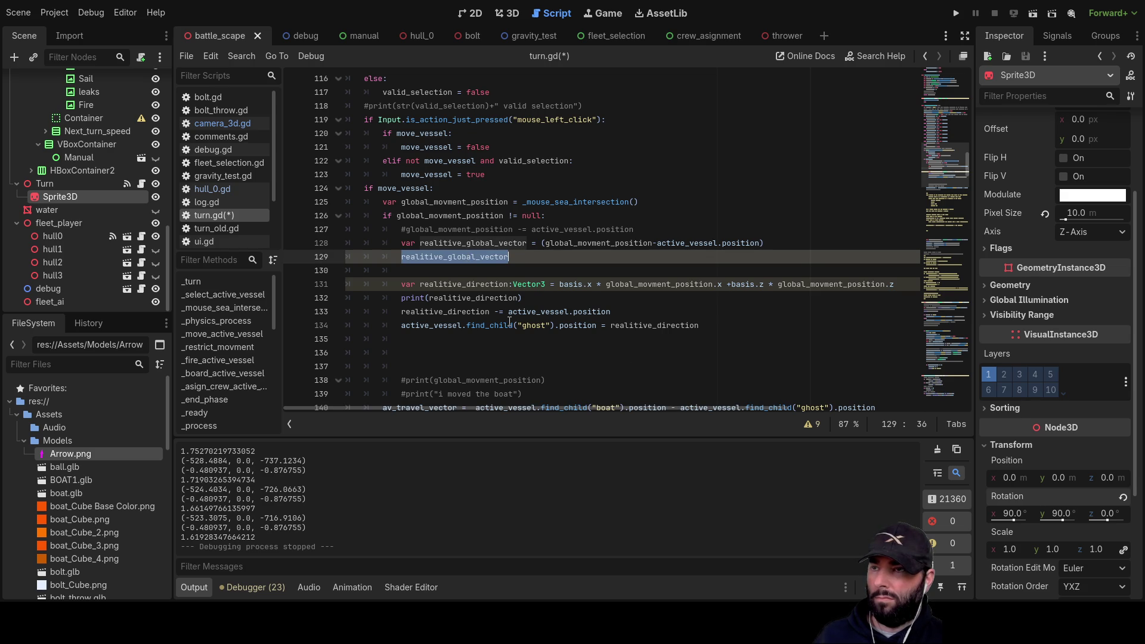
double_click(478, 285)
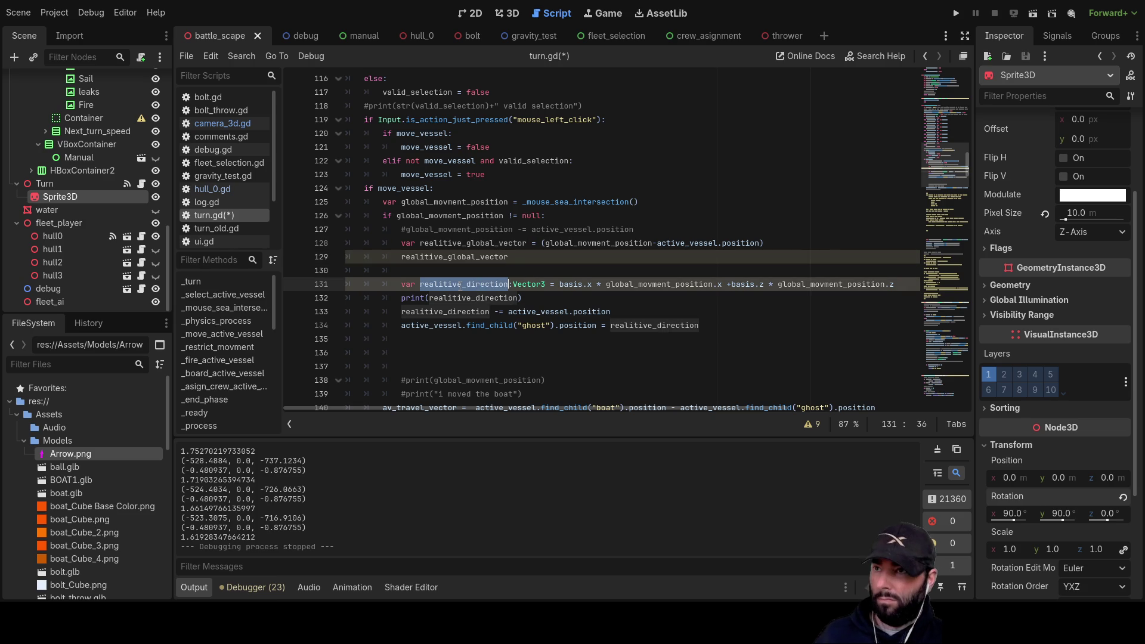
Start line 129 with 'realitive_direction =' followed by the basis expression copied from line 131.
left_click(404, 260)
key("ctrl+v")
type("=")
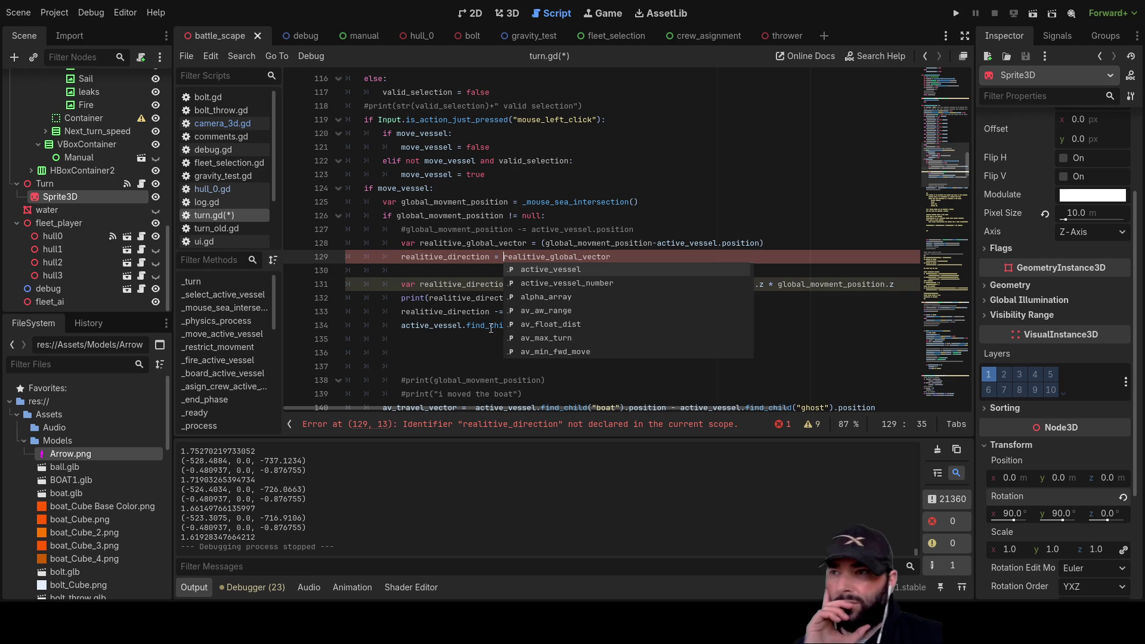
double_click(460, 310)
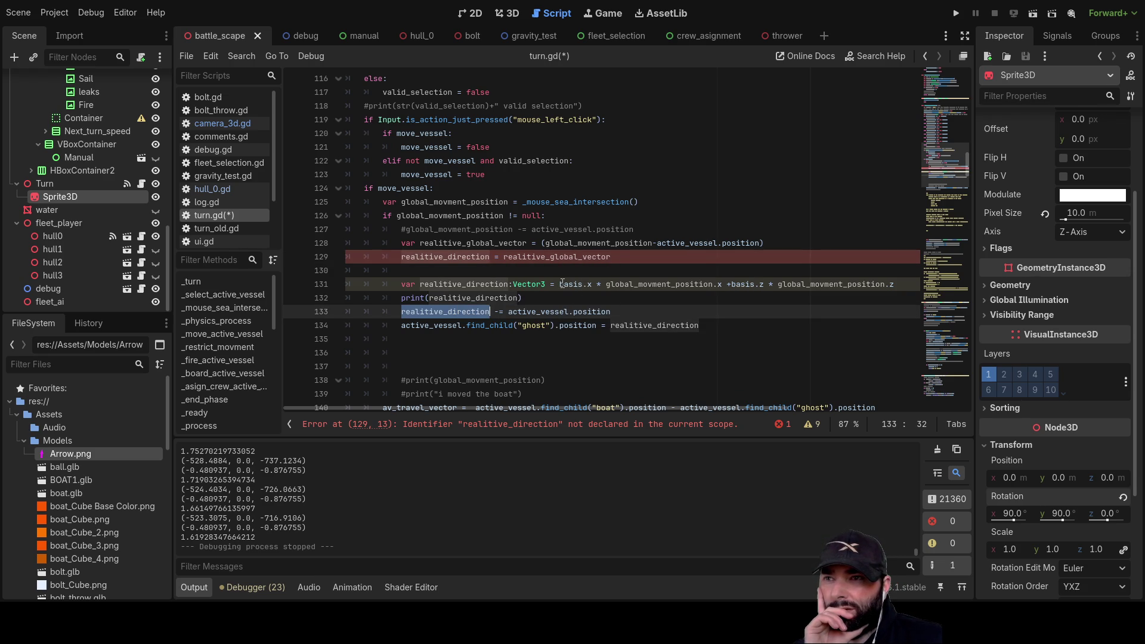
left_click_drag(559, 284, 895, 284)
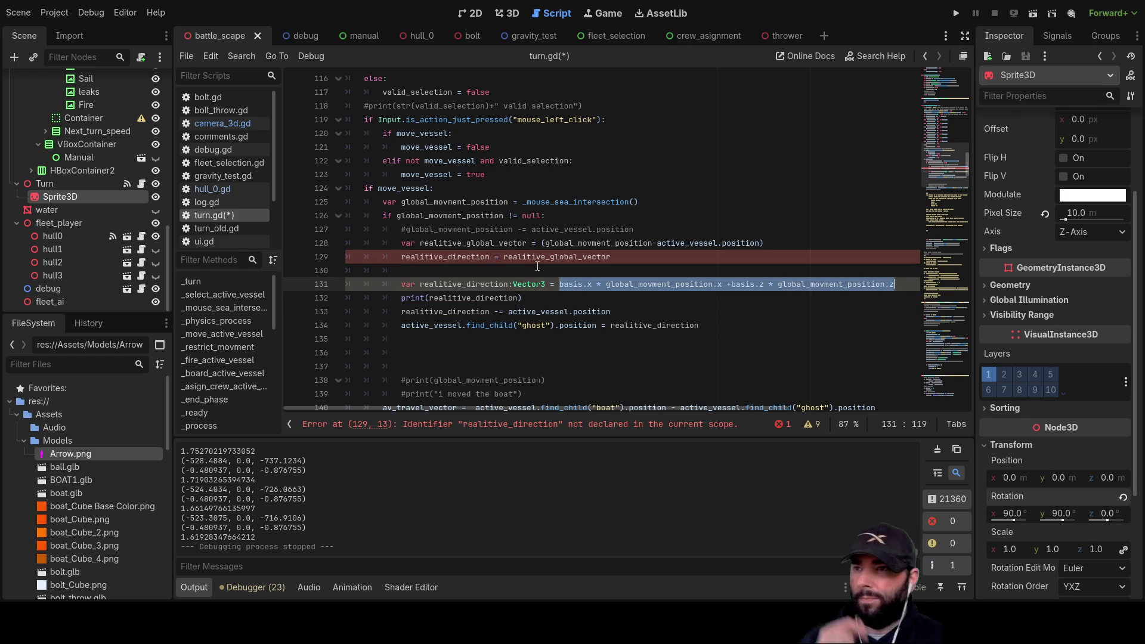
left_click_drag(506, 257, 612, 256)
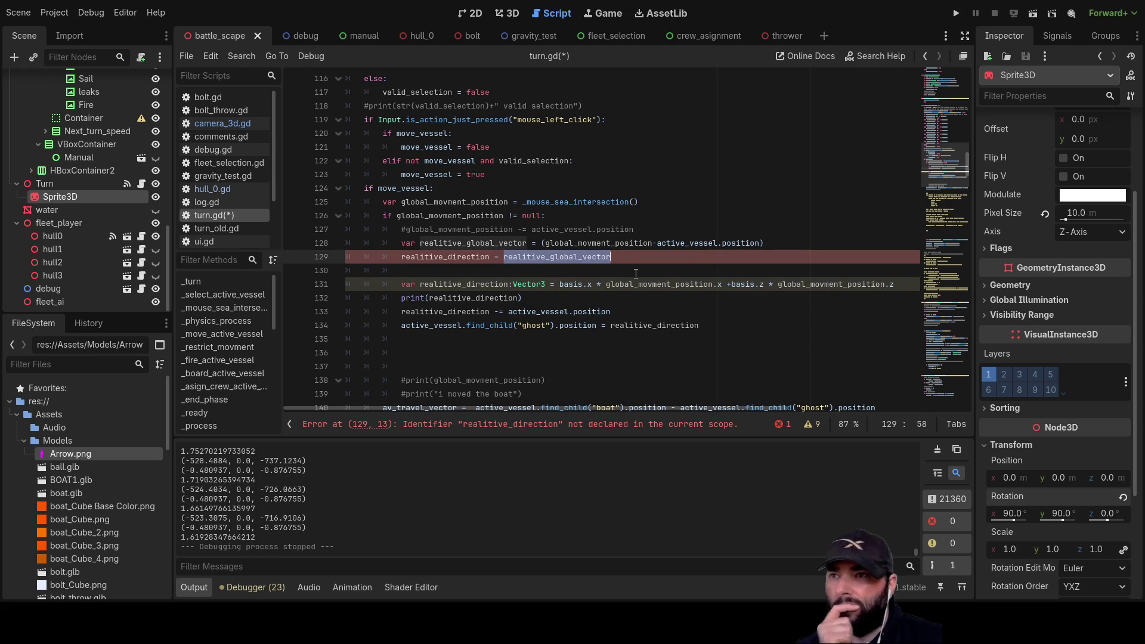
key("ctrl+v")
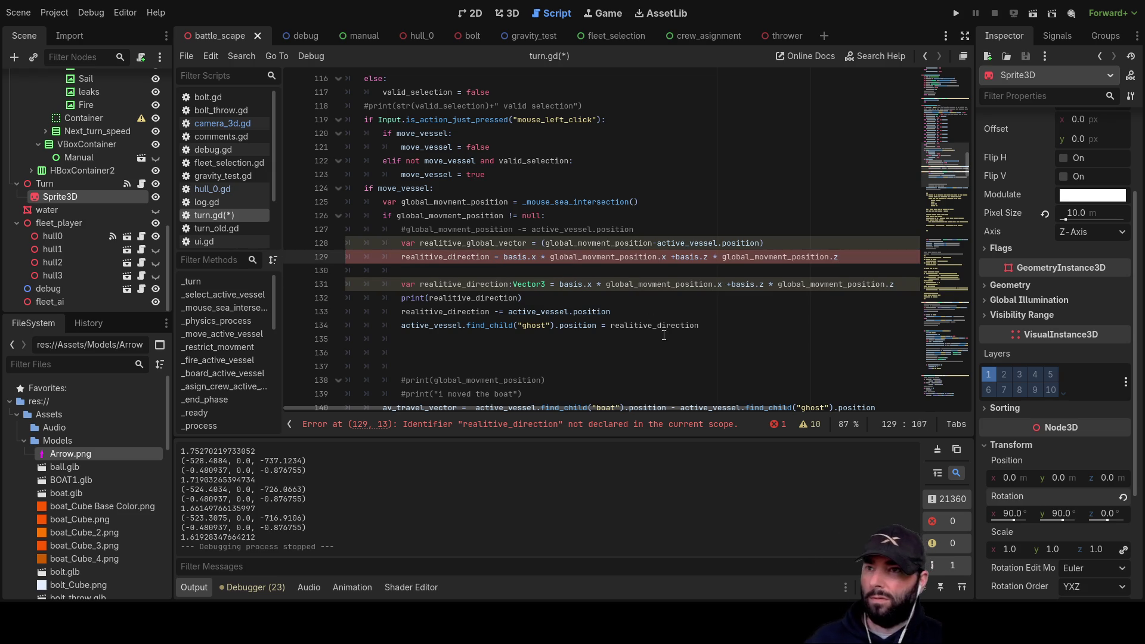
Replace both global_movment_position uses with realitive_global_vector and prefix the line with var.
double_click(475, 243)
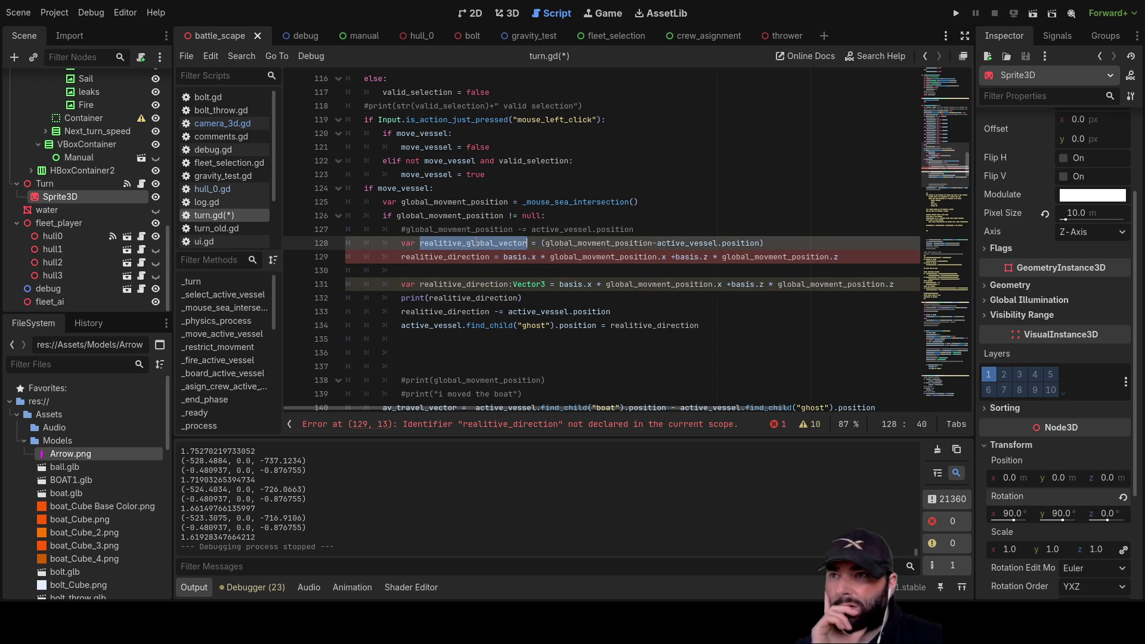
double_click(585, 257)
key("ctrl+v")
double_click(776, 257)
key("ctrl+v")
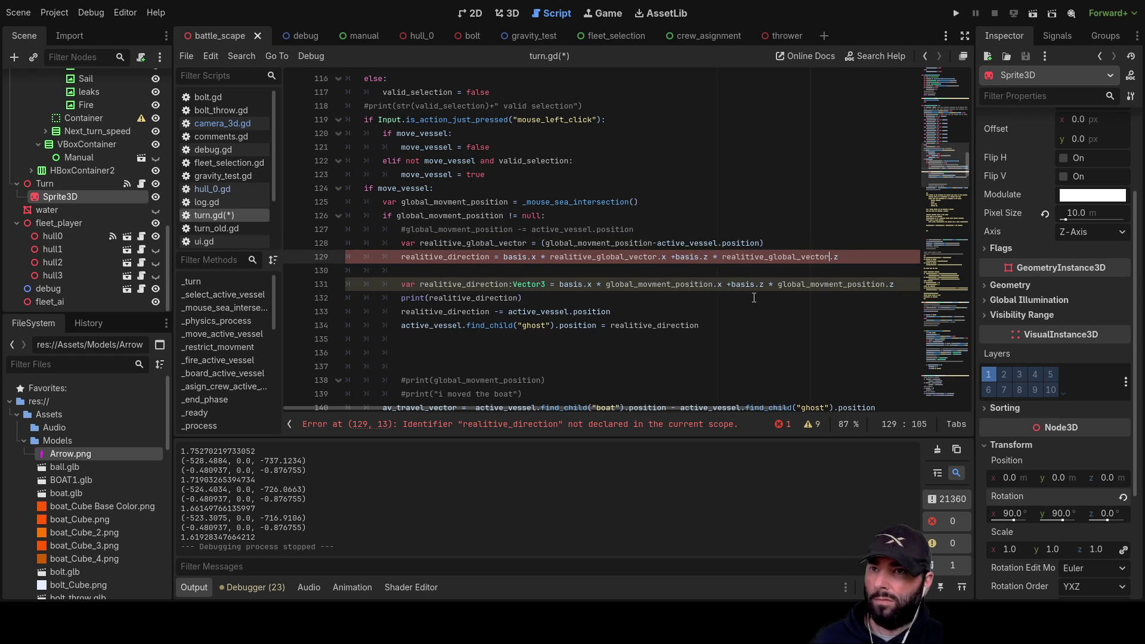
left_click(399, 256)
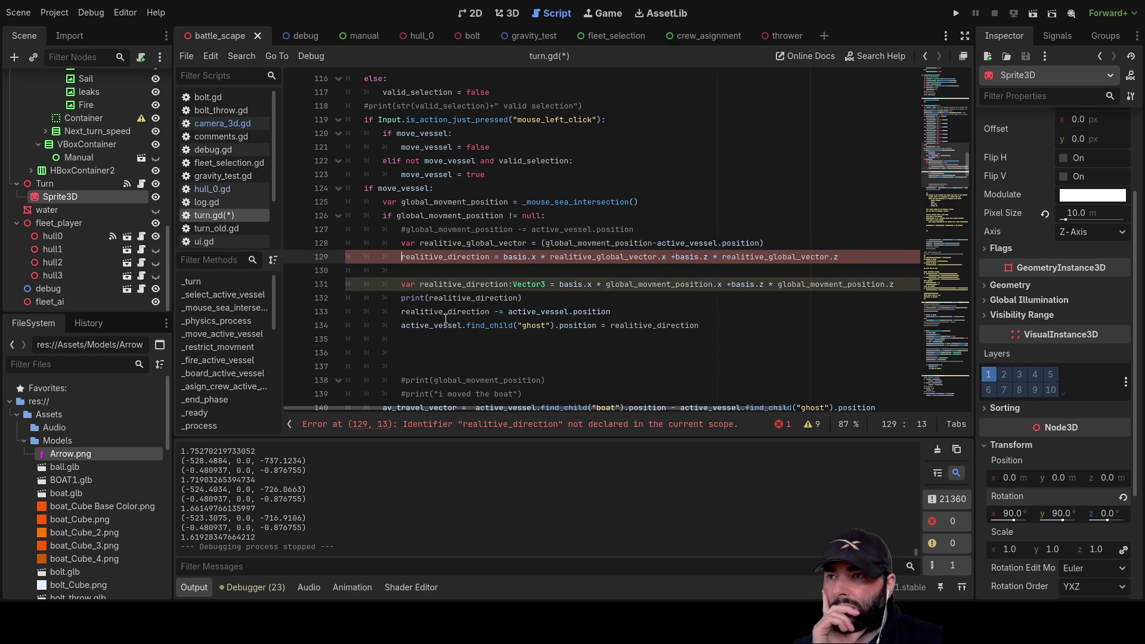
type("var")
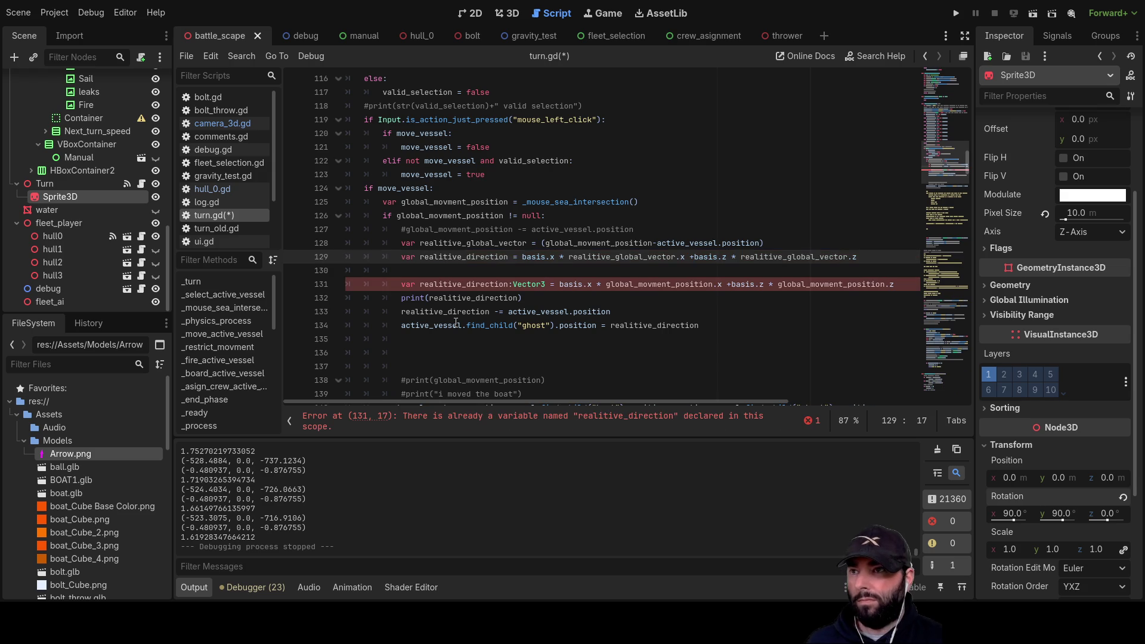
left_click(401, 284)
Delete the old duplicate realitive_direction statement on line 131.
key("Delete")
key("Delete")
key("Delete")
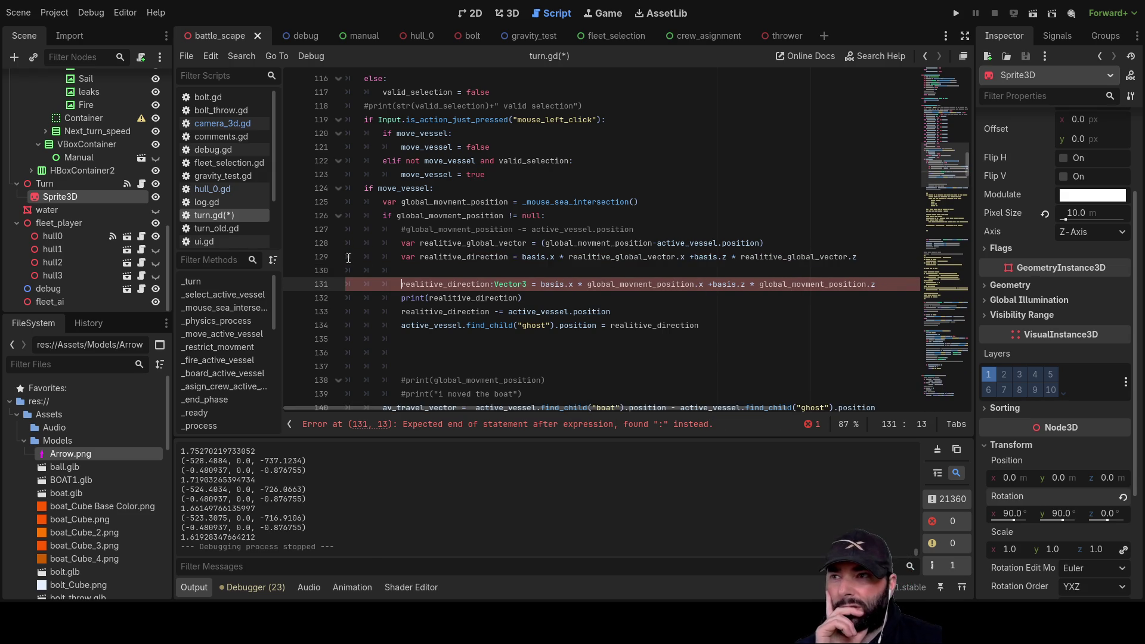
left_click_drag(399, 285, 683, 265)
left_click_drag(857, 273, 882, 285)
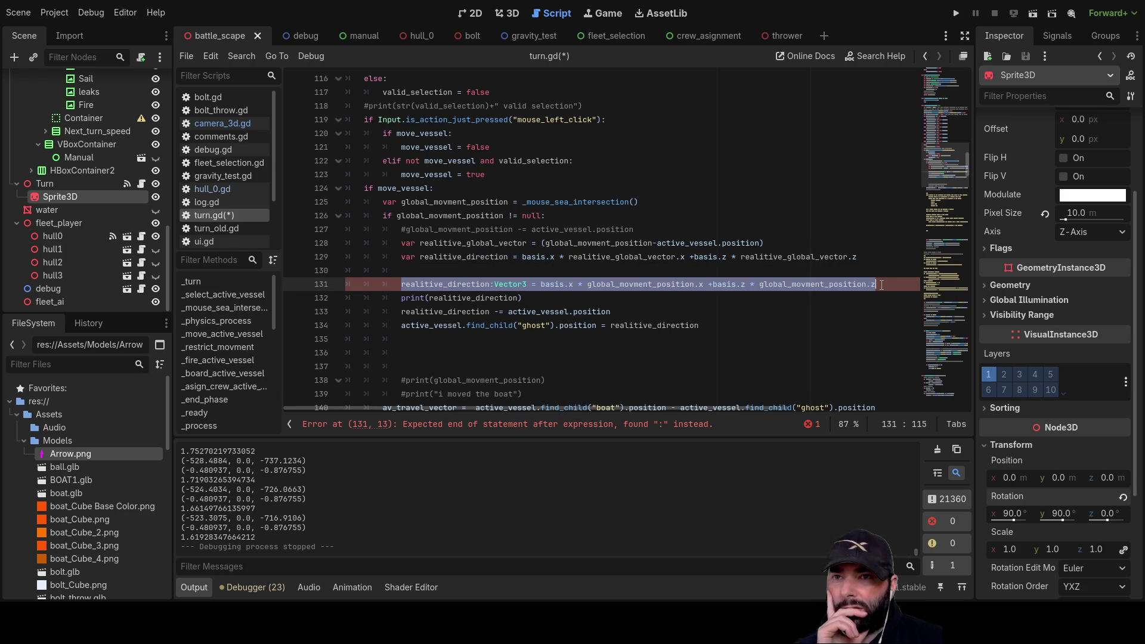
key("BackSpace")
key("BackSpace")
key("BackSpace")
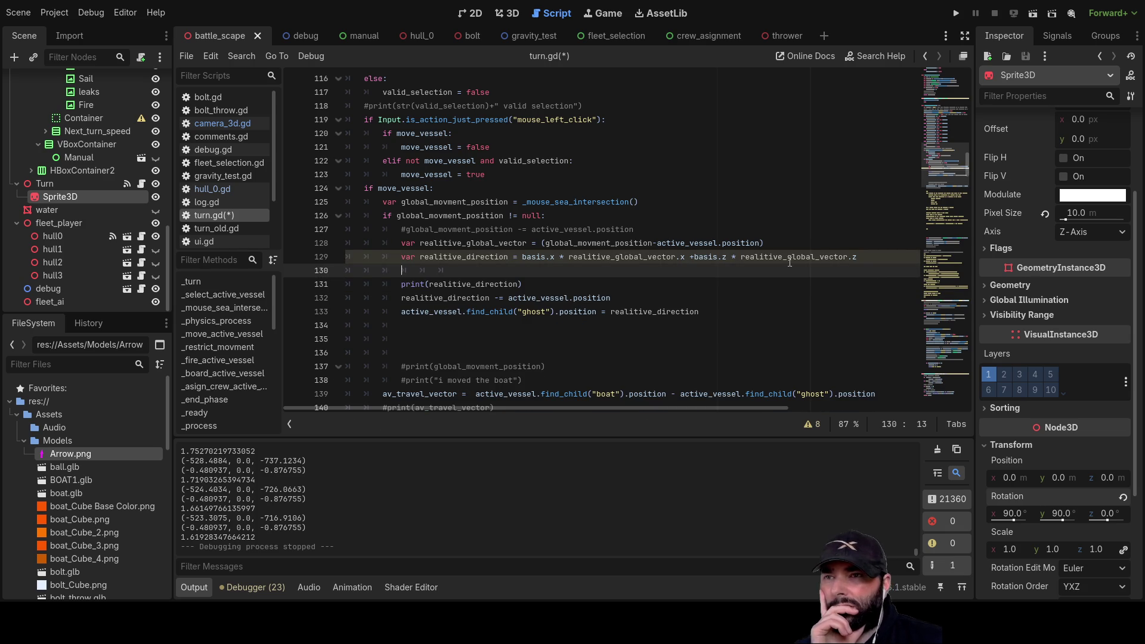
Remove the vessel-position subtraction line and the blank lines around the print, then run the game.
double_click(452, 256)
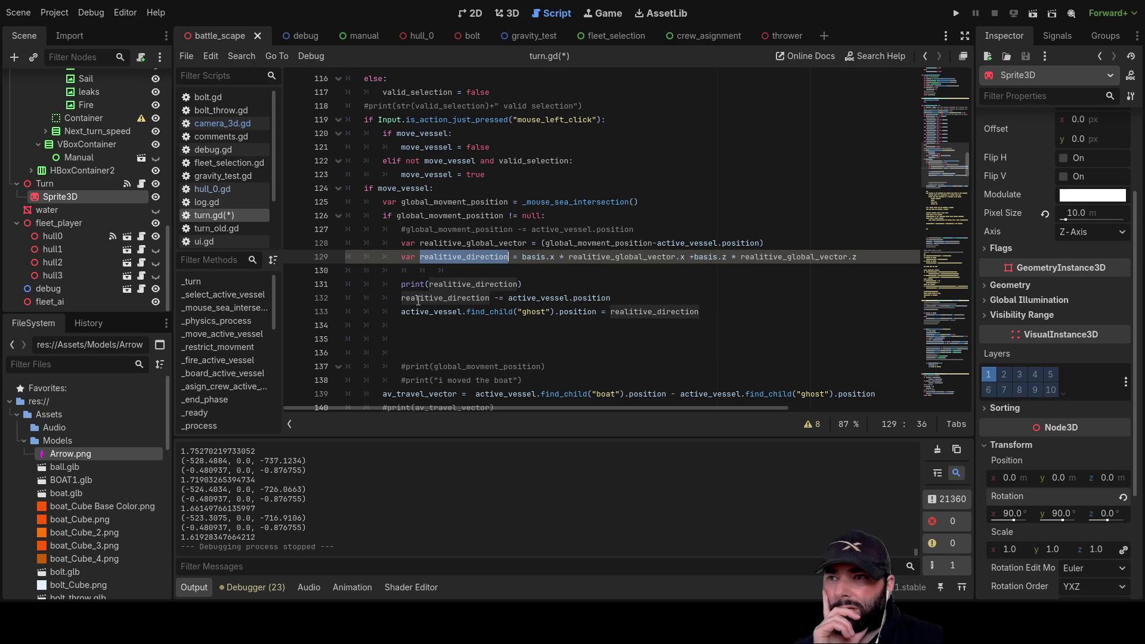
left_click_drag(612, 299, 382, 298)
key("BackSpace")
key("Up")
key("Up")
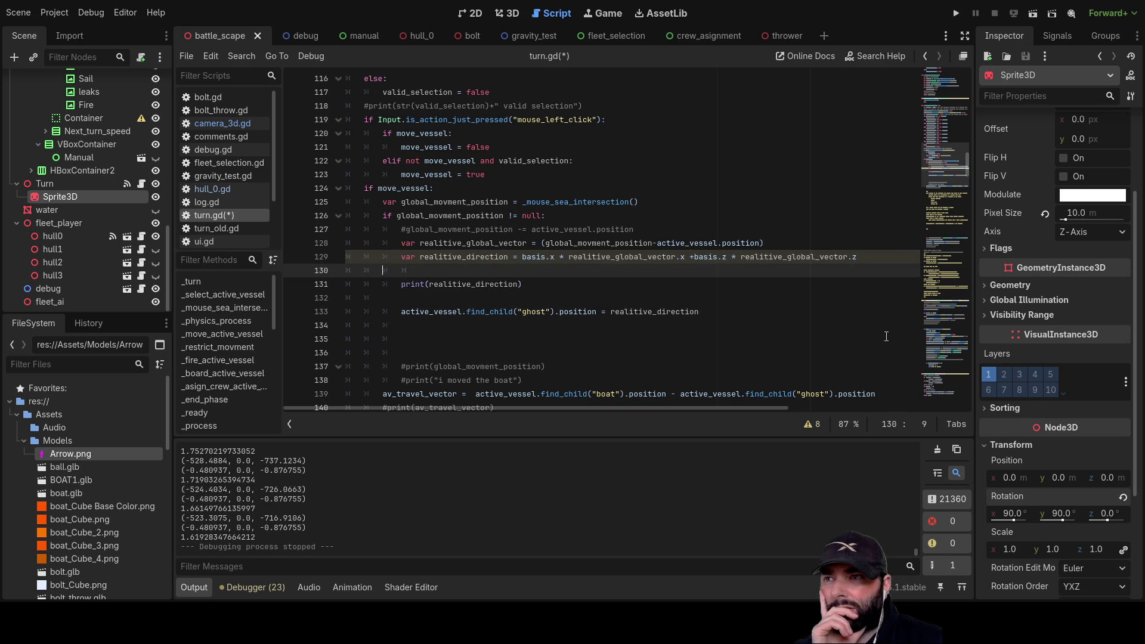
key("ctrl+shift+k")
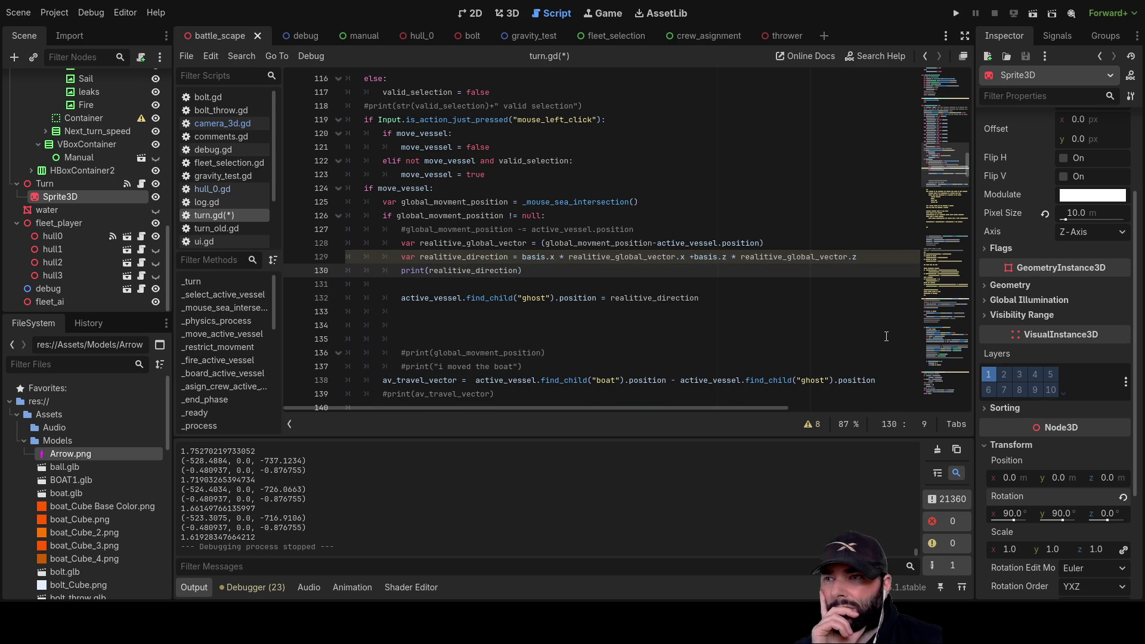
key("Down")
key("ctrl+shift+k")
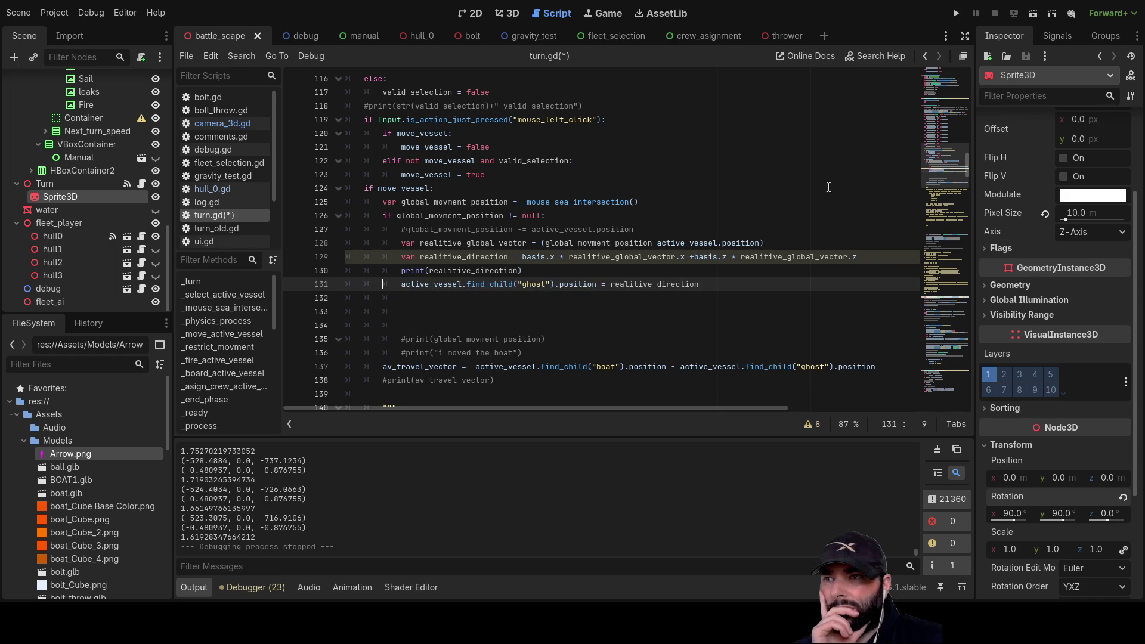
left_click(956, 12)
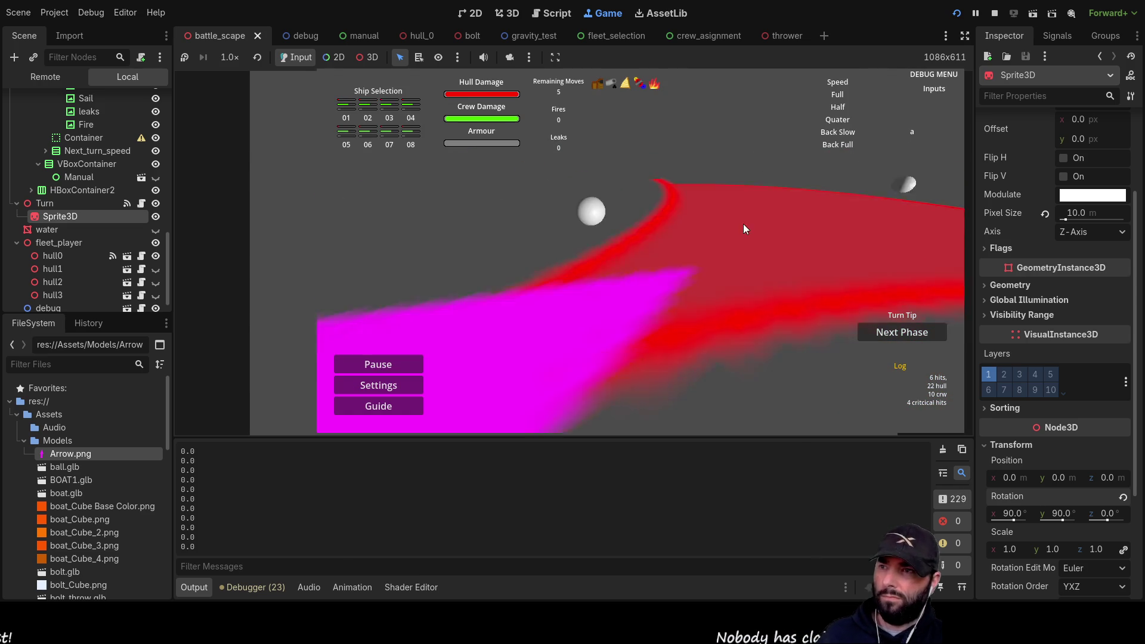
Drag the ghost ship up toward the red zone, then stop the game with F8.
mouse_move(622, 295)
left_mouse_down()
mouse_move(682, 198)
mouse_move(735, 164)
mouse_move(771, 197)
left_mouse_up()
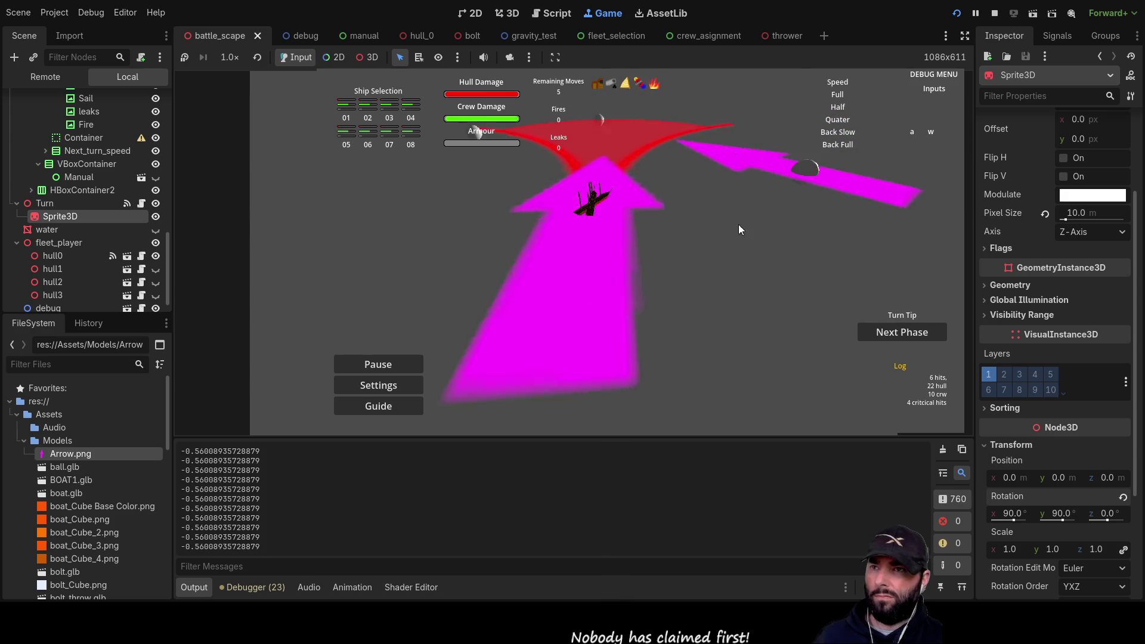
mouse_move(591, 318)
left_mouse_down()
mouse_move(610, 169)
mouse_move(575, 245)
mouse_move(453, 192)
mouse_move(389, 191)
mouse_move(537, 288)
mouse_move(605, 263)
mouse_move(639, 284)
mouse_move(611, 319)
mouse_move(621, 273)
mouse_move(592, 322)
mouse_move(605, 267)
mouse_move(649, 342)
mouse_move(736, 214)
mouse_move(557, 195)
mouse_move(402, 241)
mouse_move(520, 224)
mouse_move(362, 224)
mouse_move(450, 380)
mouse_move(600, 361)
mouse_move(639, 248)
mouse_move(505, 192)
mouse_move(397, 317)
mouse_move(600, 393)
mouse_move(640, 220)
mouse_move(485, 175)
mouse_move(441, 216)
mouse_move(503, 318)
mouse_move(505, 305)
mouse_move(428, 223)
mouse_move(346, 235)
mouse_move(339, 273)
mouse_move(476, 254)
mouse_move(395, 271)
mouse_move(581, 346)
mouse_move(583, 327)
mouse_move(532, 255)
mouse_move(466, 241)
left_mouse_up()
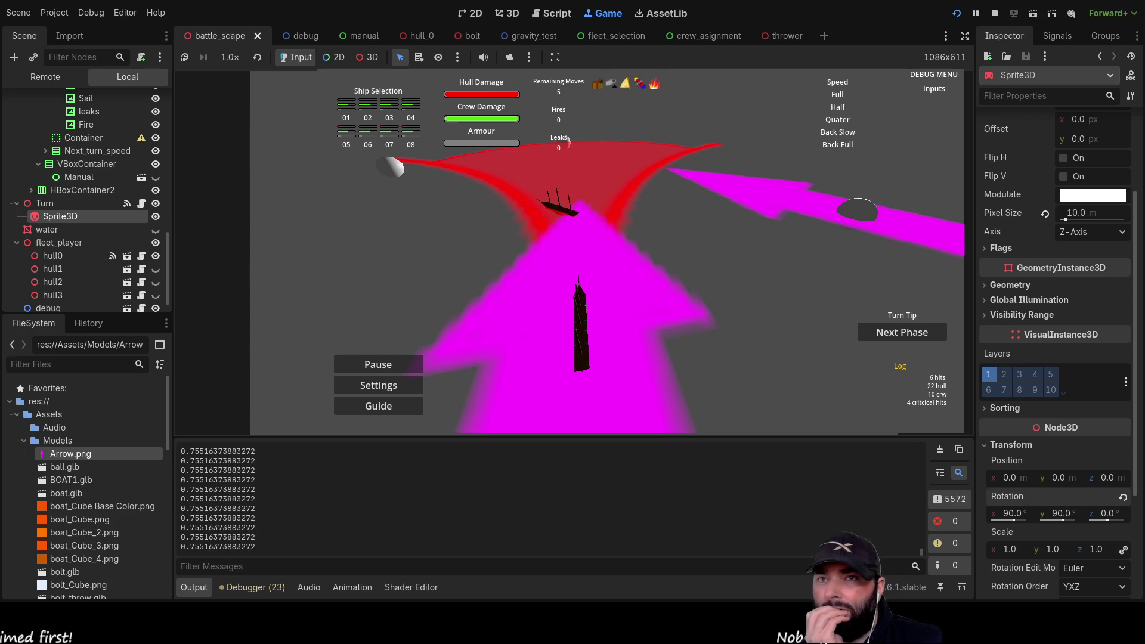
key("F8")
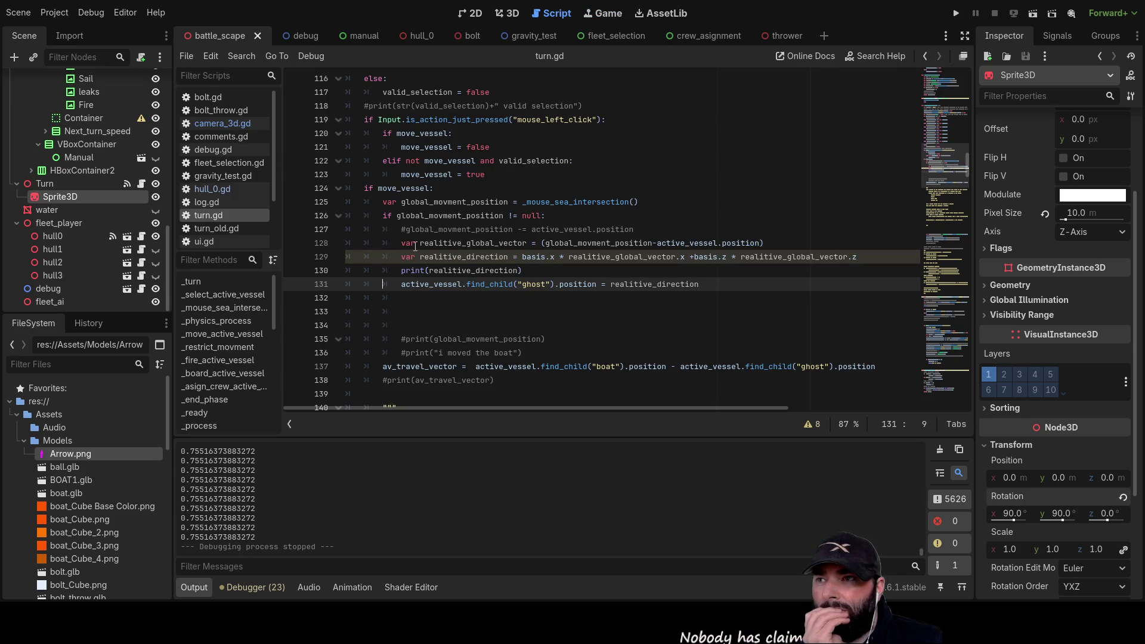
Comment out the forward_facing_vector print (line 167) and realtive_rotation print (line 206), then run with F5.
scroll(475, 256, "down", 10)
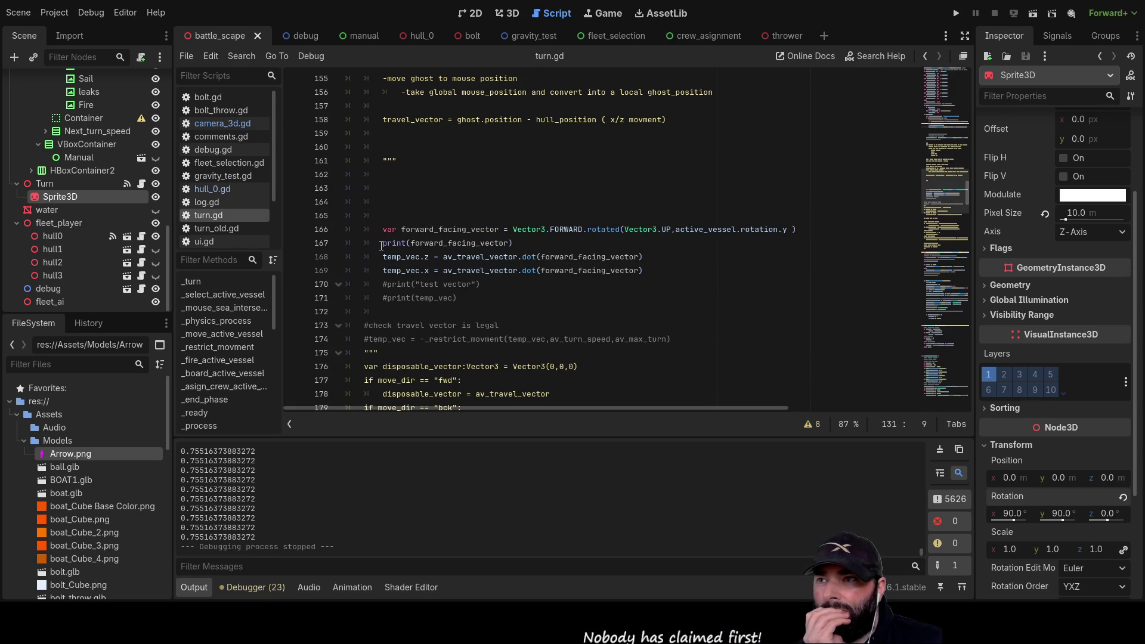
left_click(382, 243)
type("#")
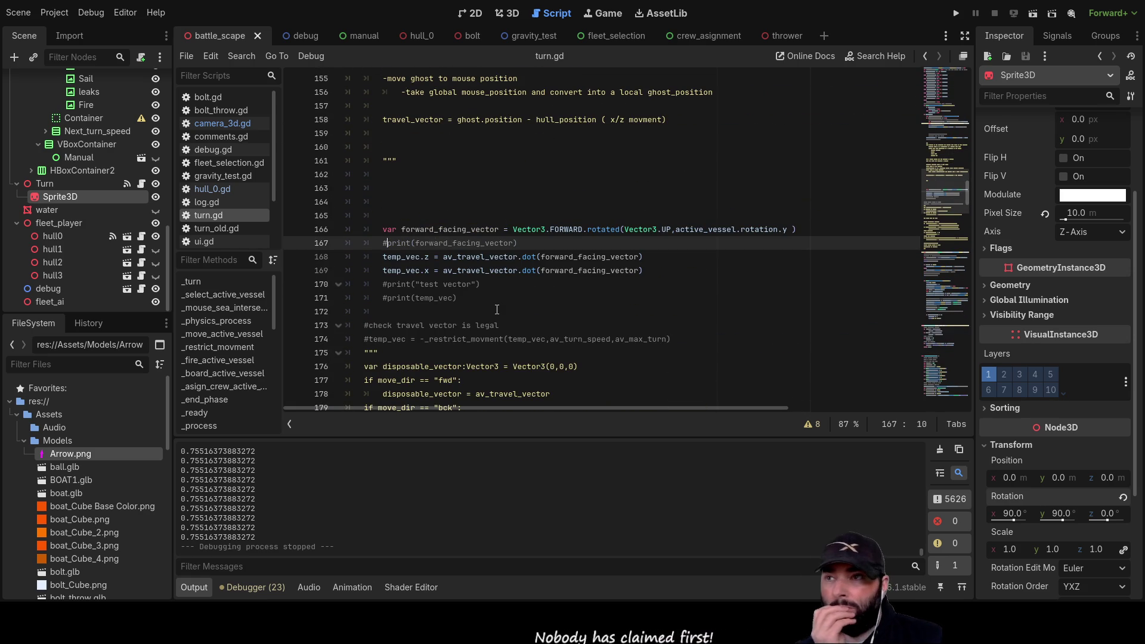
scroll(497, 309, "down", 11)
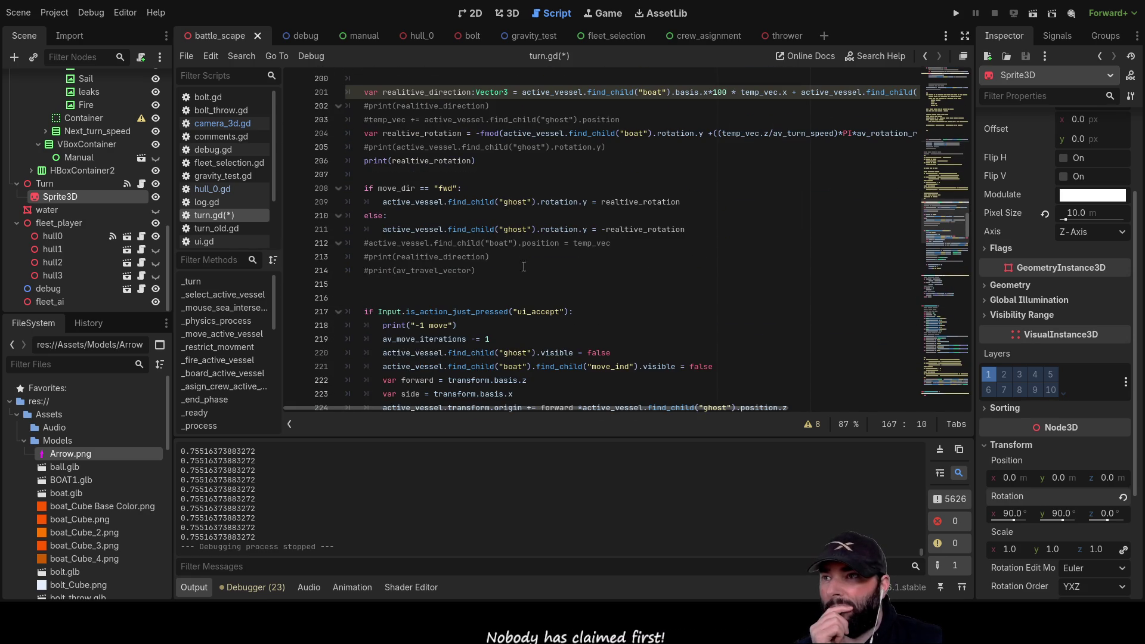
left_click(366, 161)
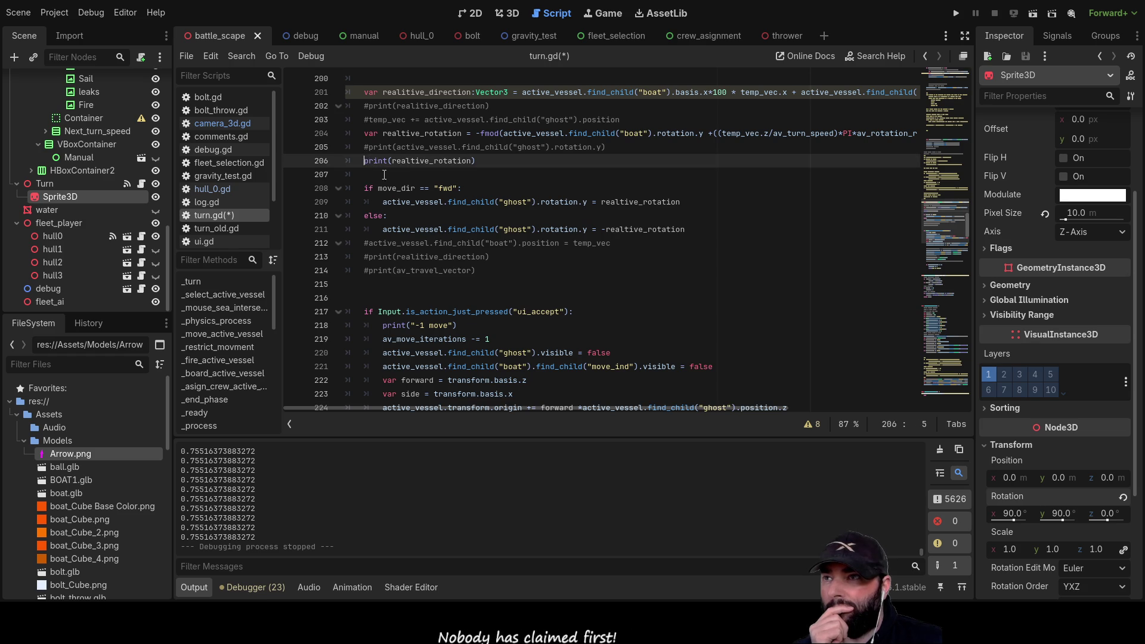
type("#")
key("F5")
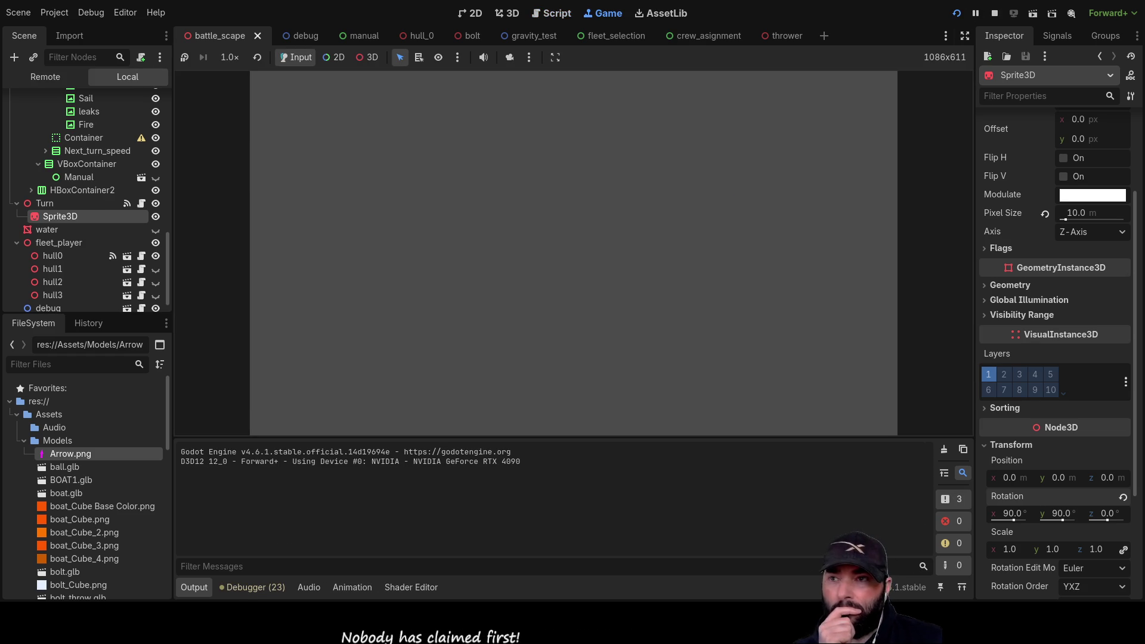
Rotate the game camera with Q, A, S and W to view the ship and arrows.
key("q")
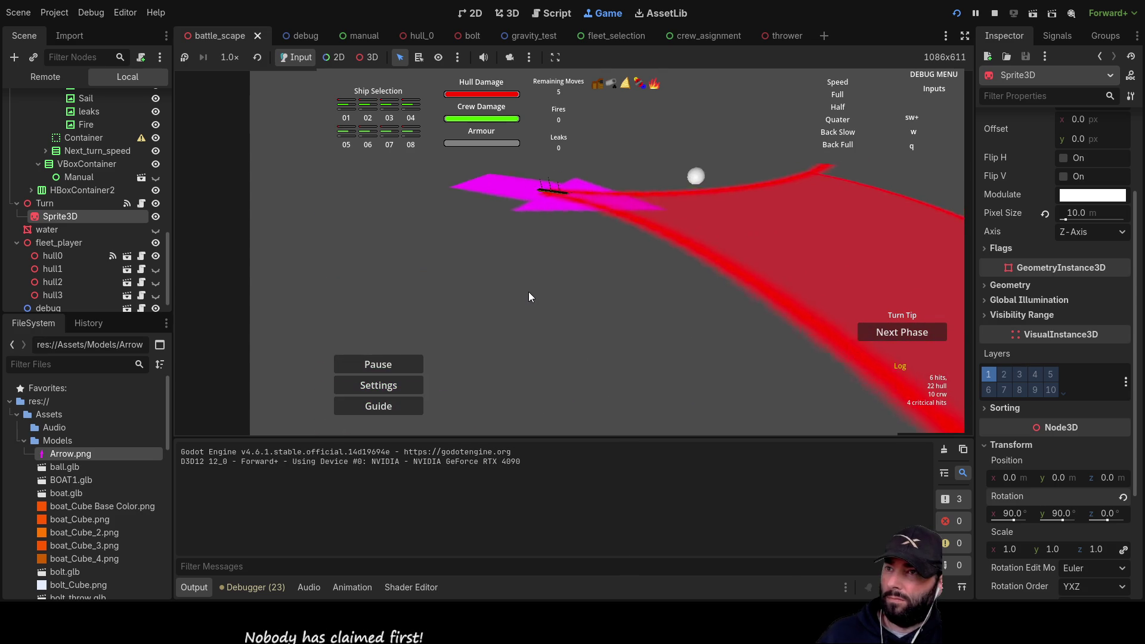
key("a")
key("s")
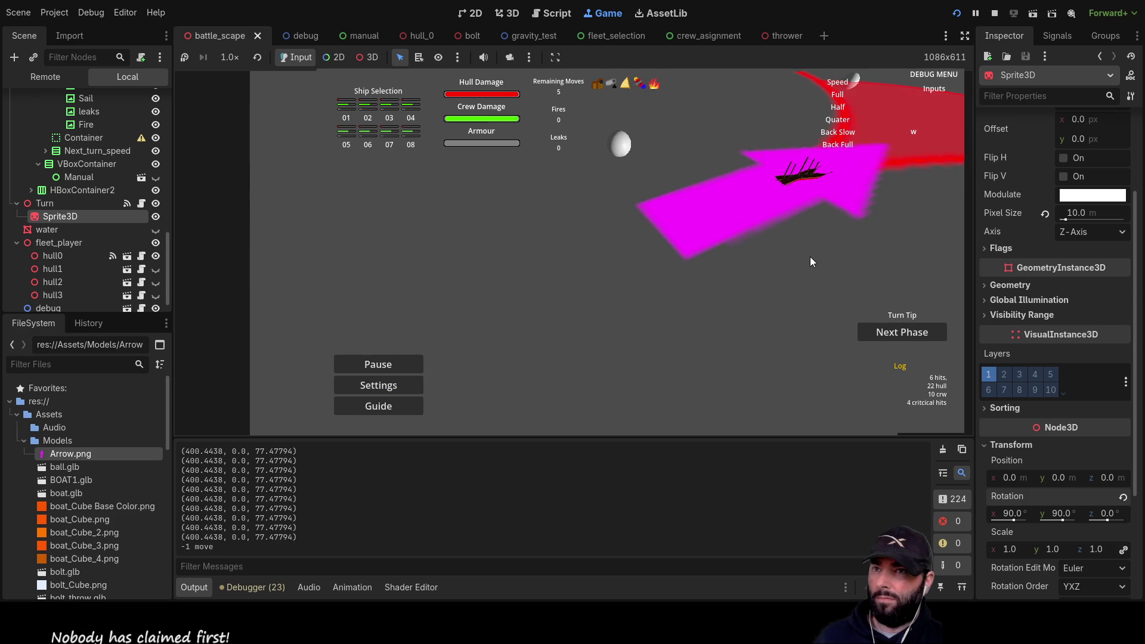
key("a")
key("w")
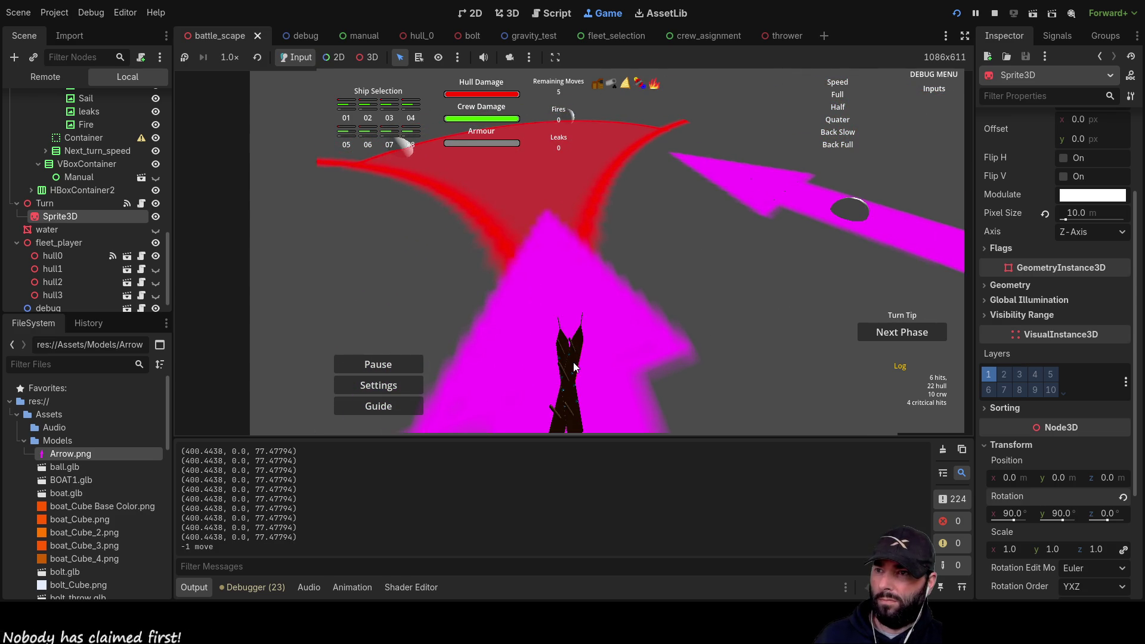
Order the ship to move up the red path, then swing the camera around the boats.
left_click(572, 363)
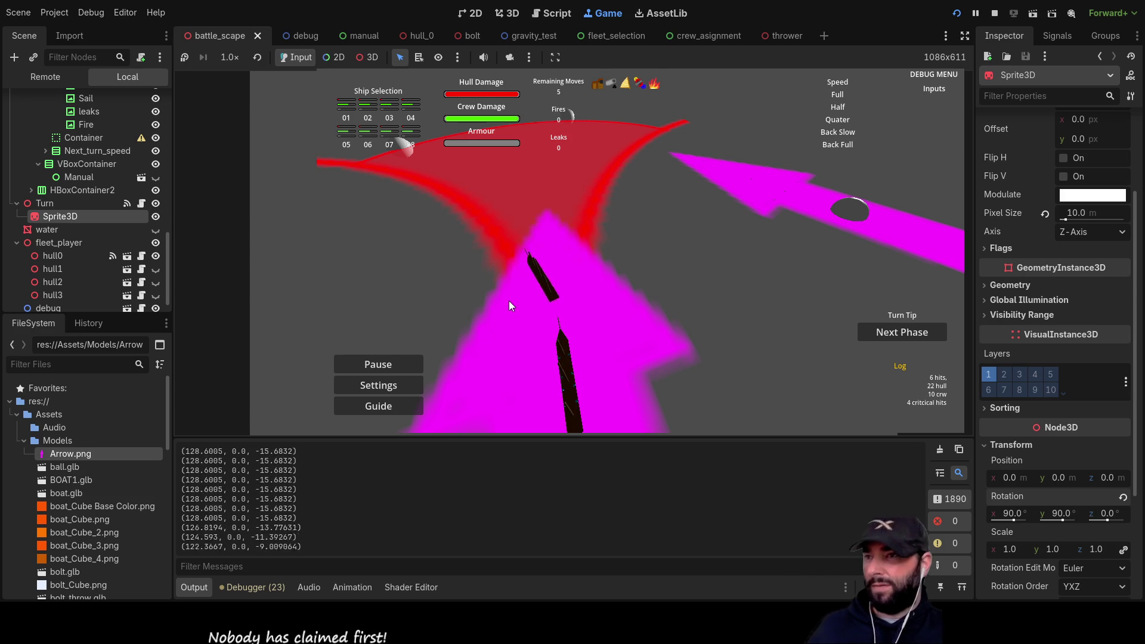
key("a")
key("w")
key("s")
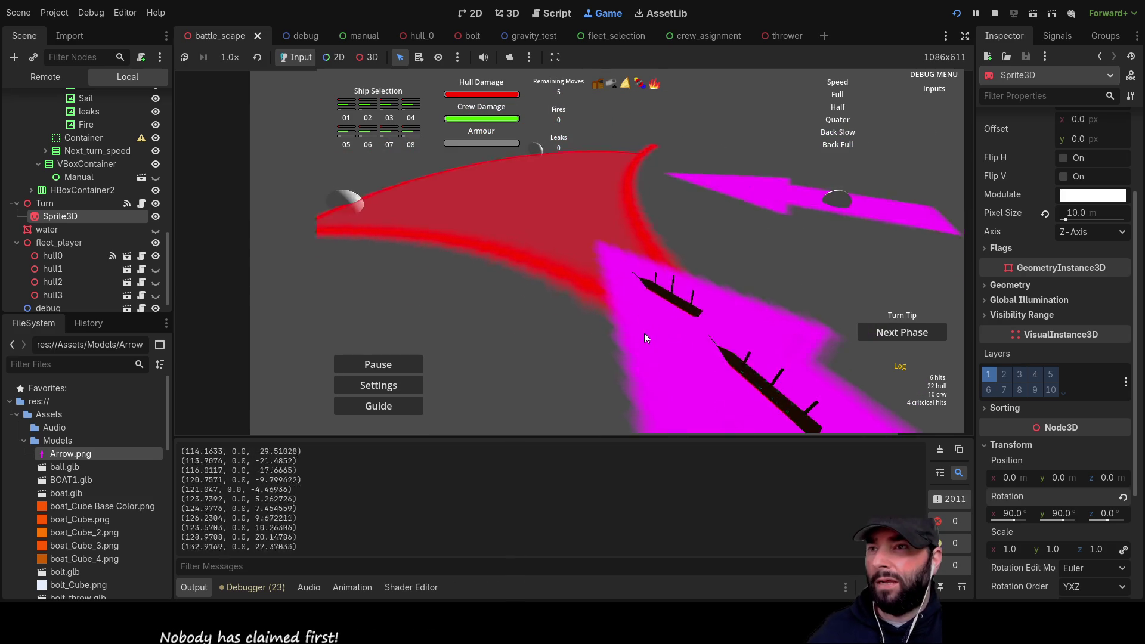
key("a")
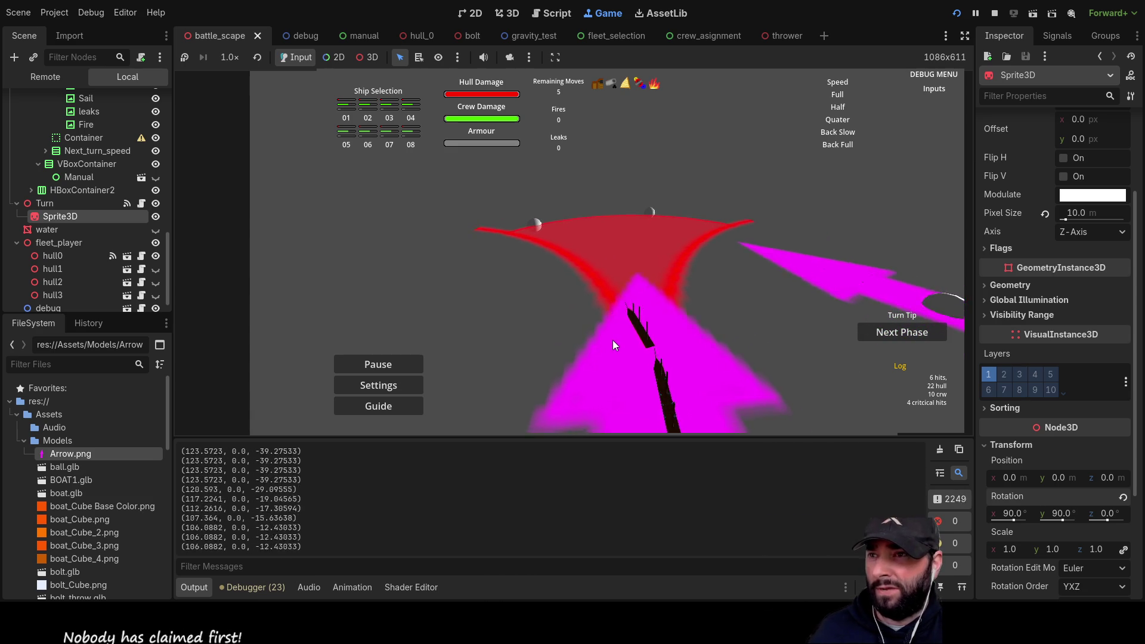
Send the dark boat's ghost onto the red arc, confirm with W, and re-aim the move.
left_click(618, 342)
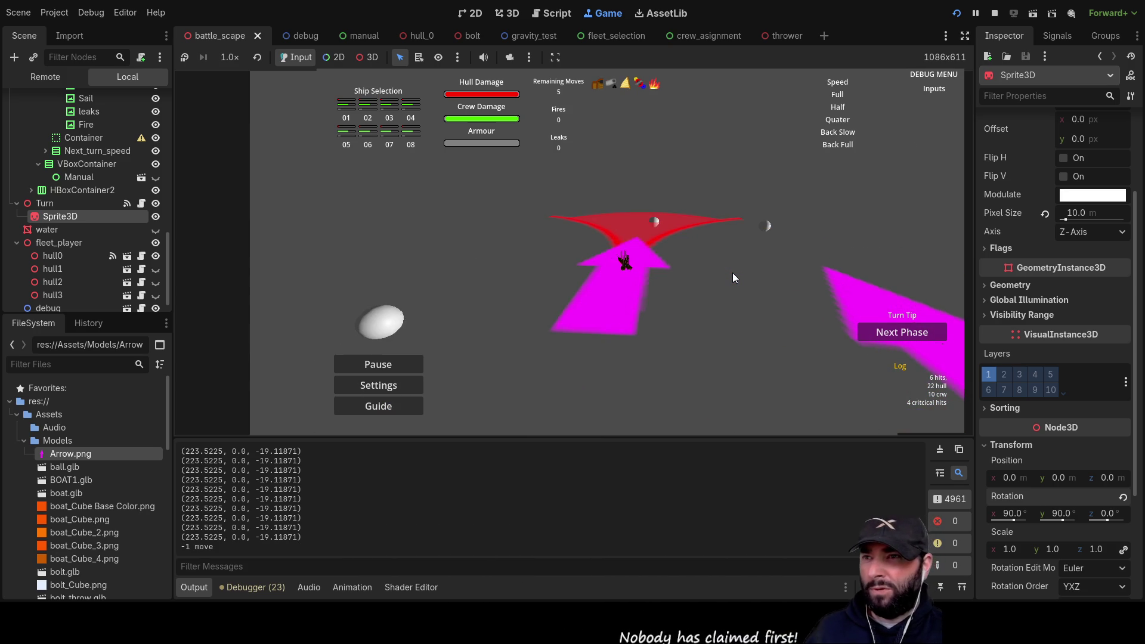
key("w")
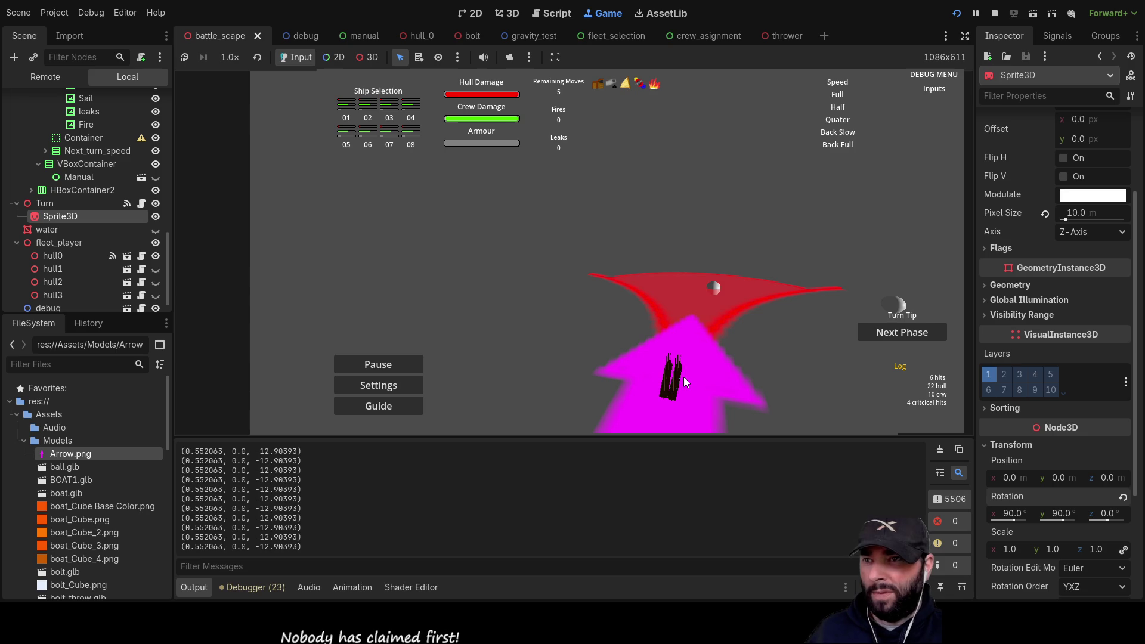
left_click(688, 382)
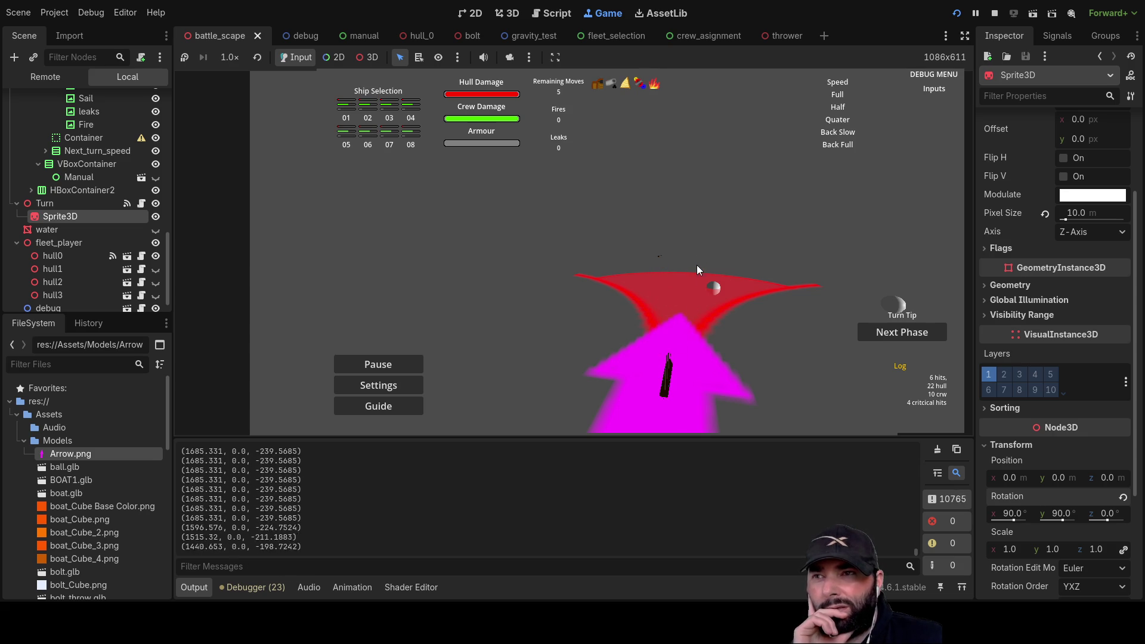
Reposition the ghost, advance the ship, pan left, and inspect the Turn node in the Remote tree.
left_click_drag(676, 350, 377, 312)
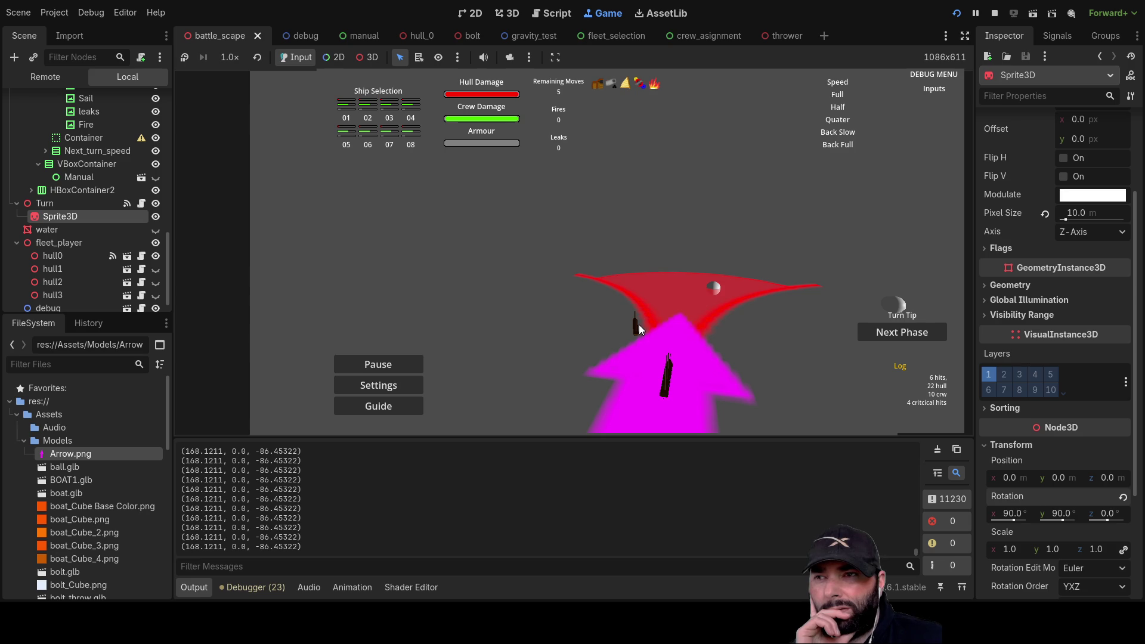
left_click_drag(640, 328, 695, 371)
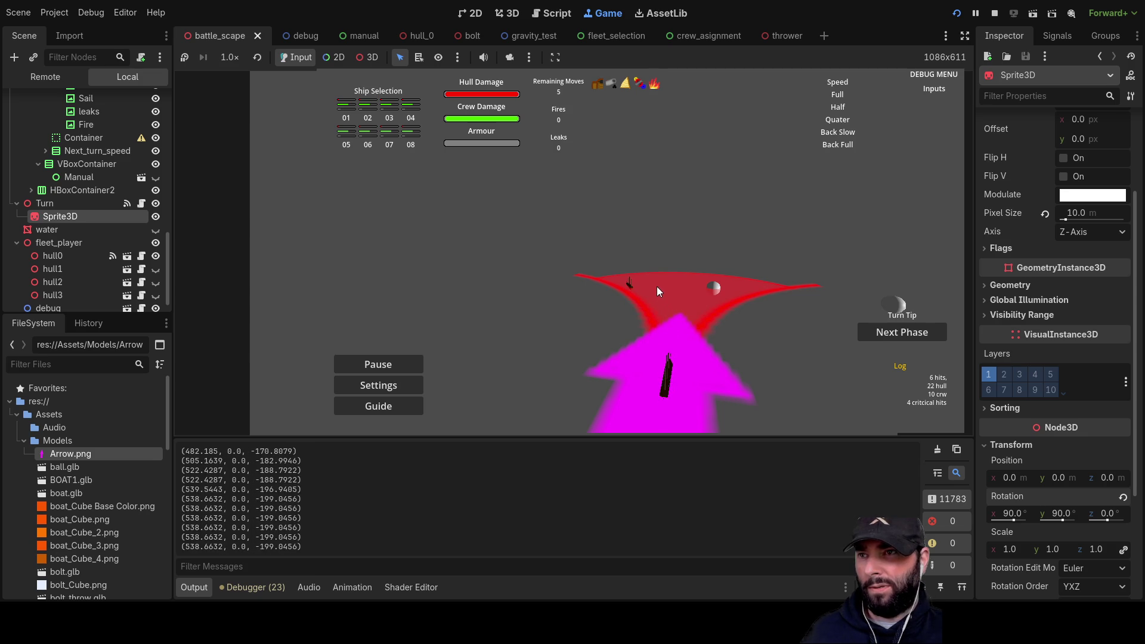
left_click(711, 388)
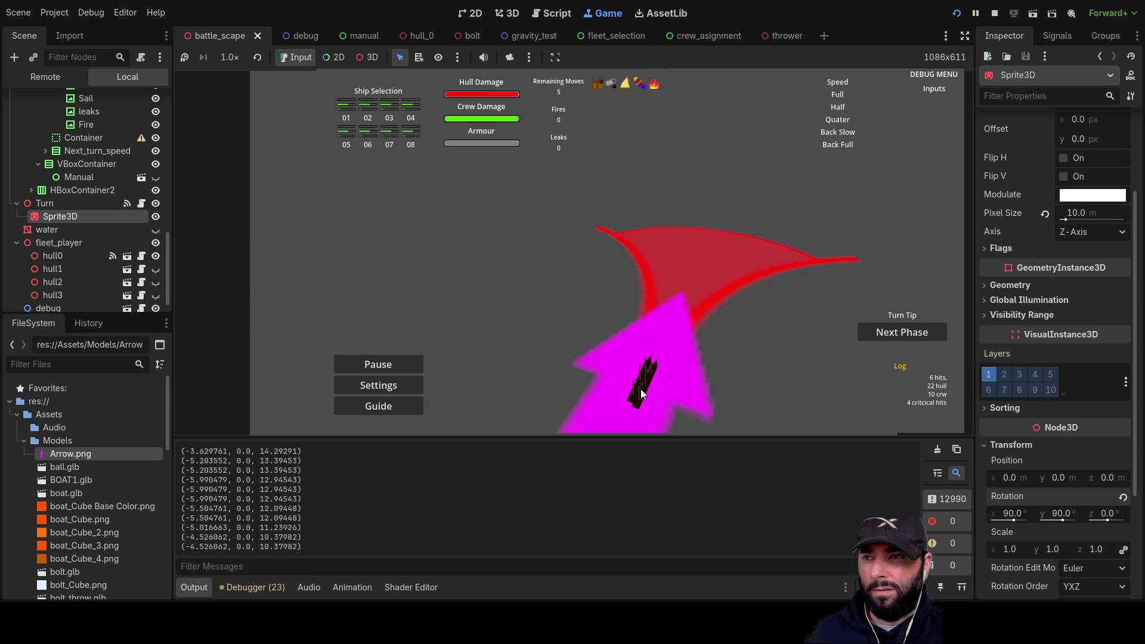
key("a")
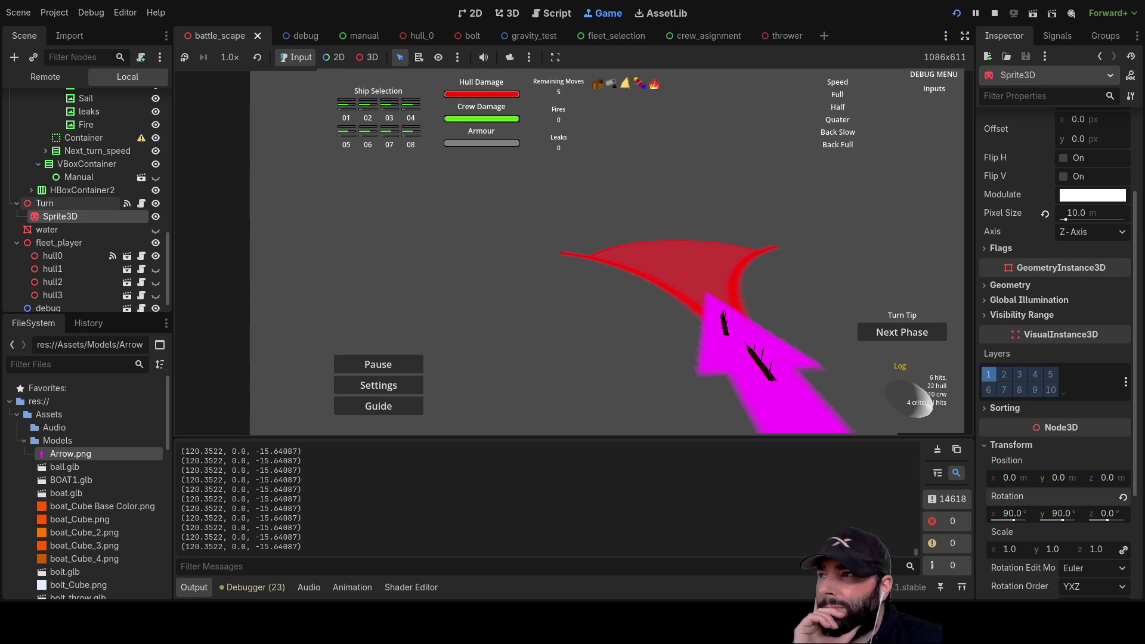
left_click(57, 201)
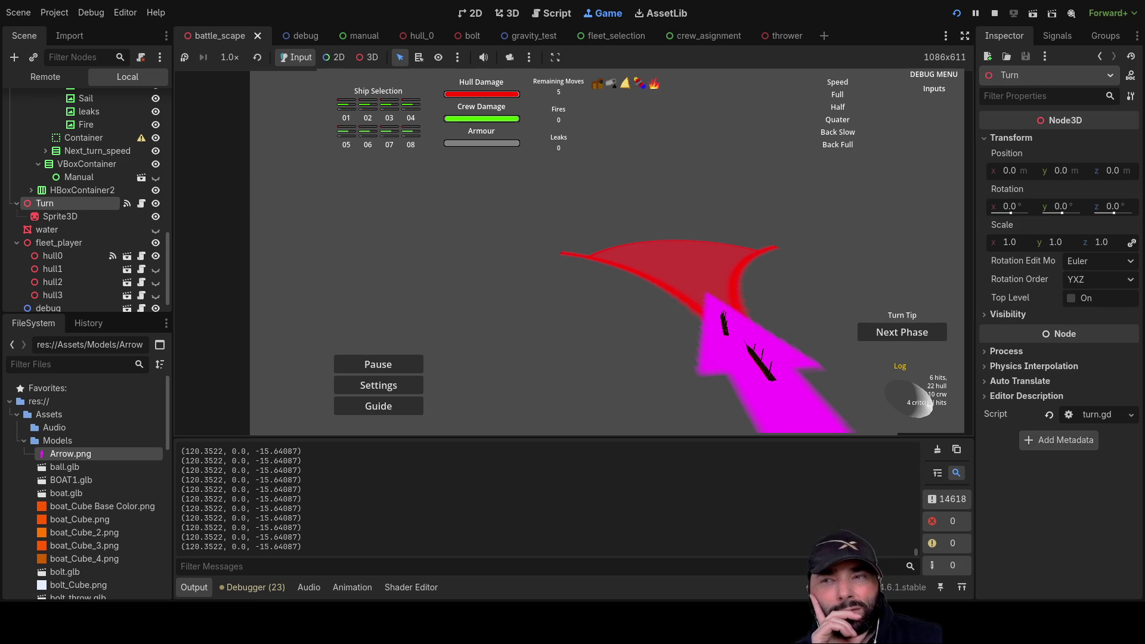
left_click(59, 256)
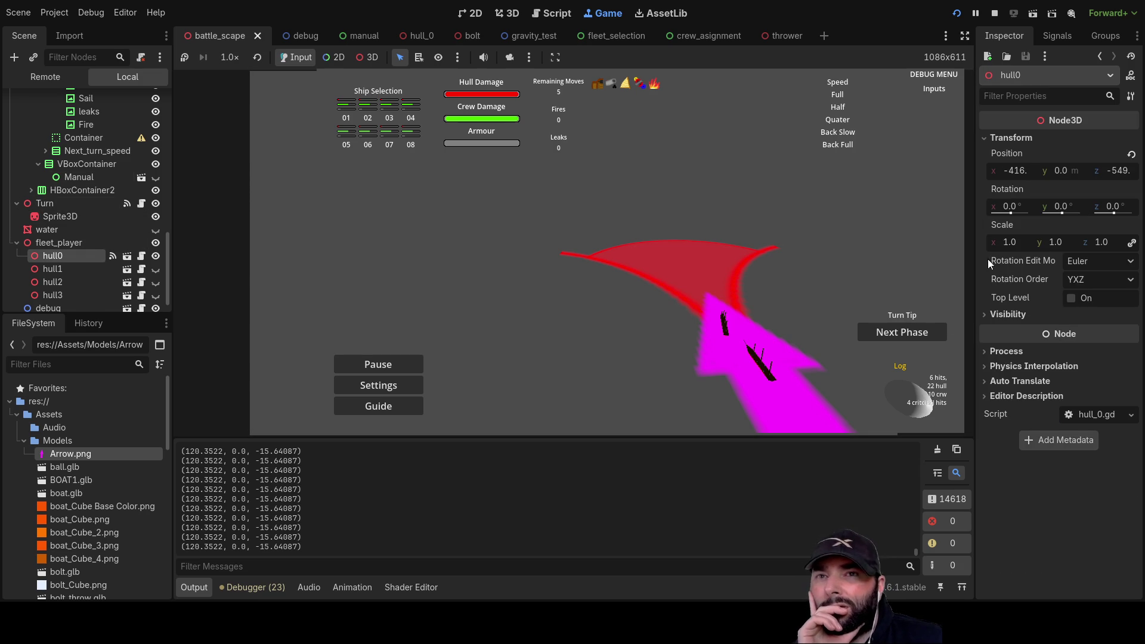
left_click(417, 36)
left_click(58, 232)
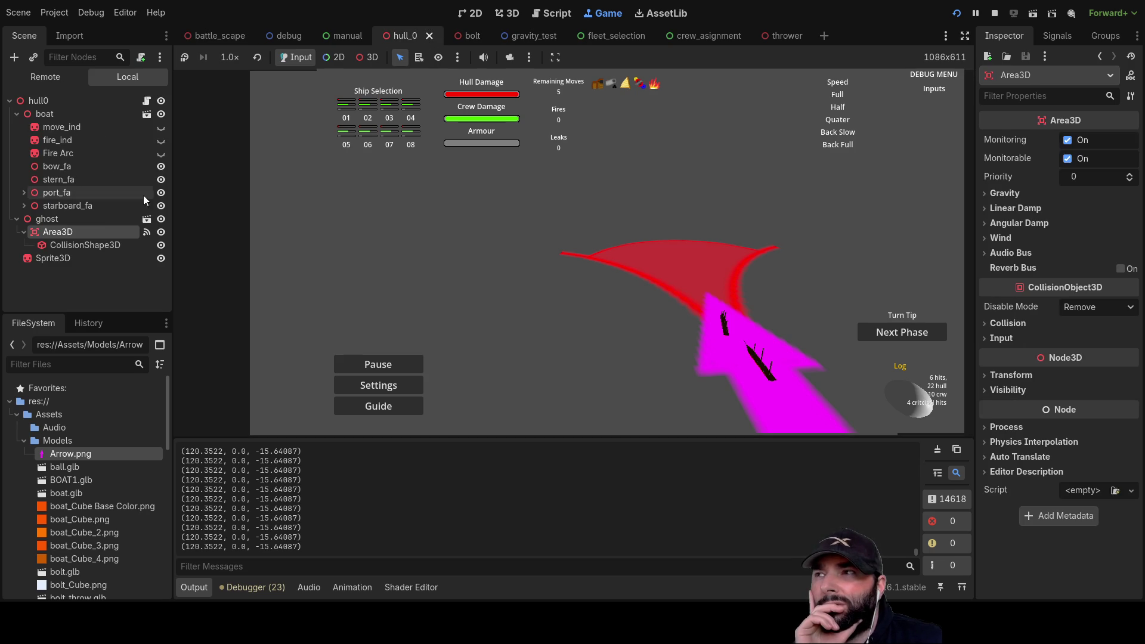
left_click(52, 115)
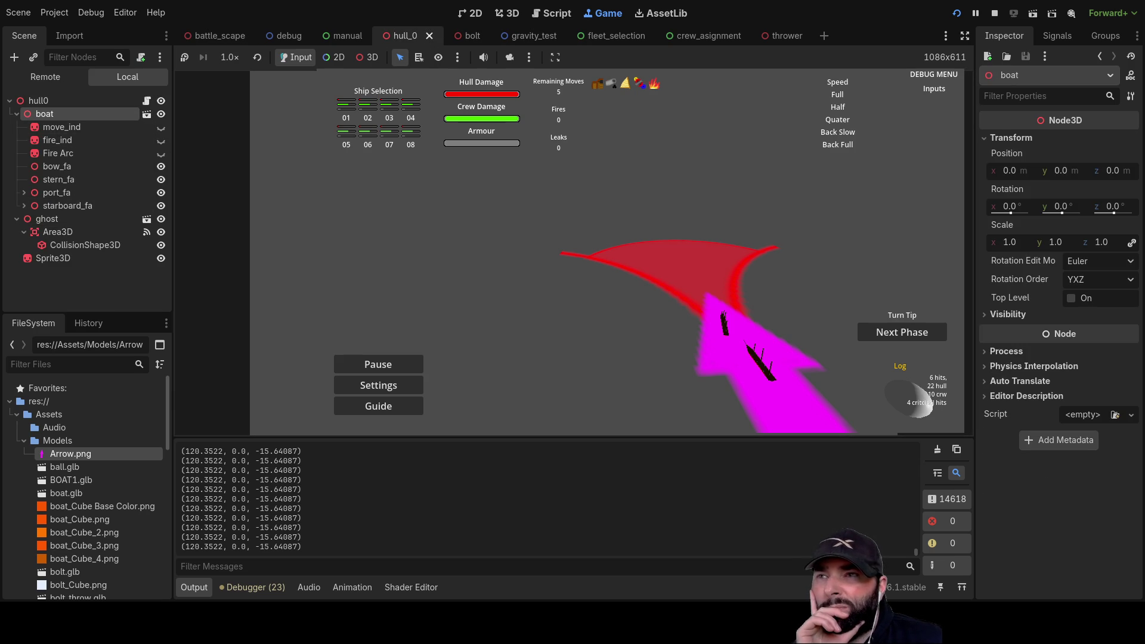
left_click(48, 219)
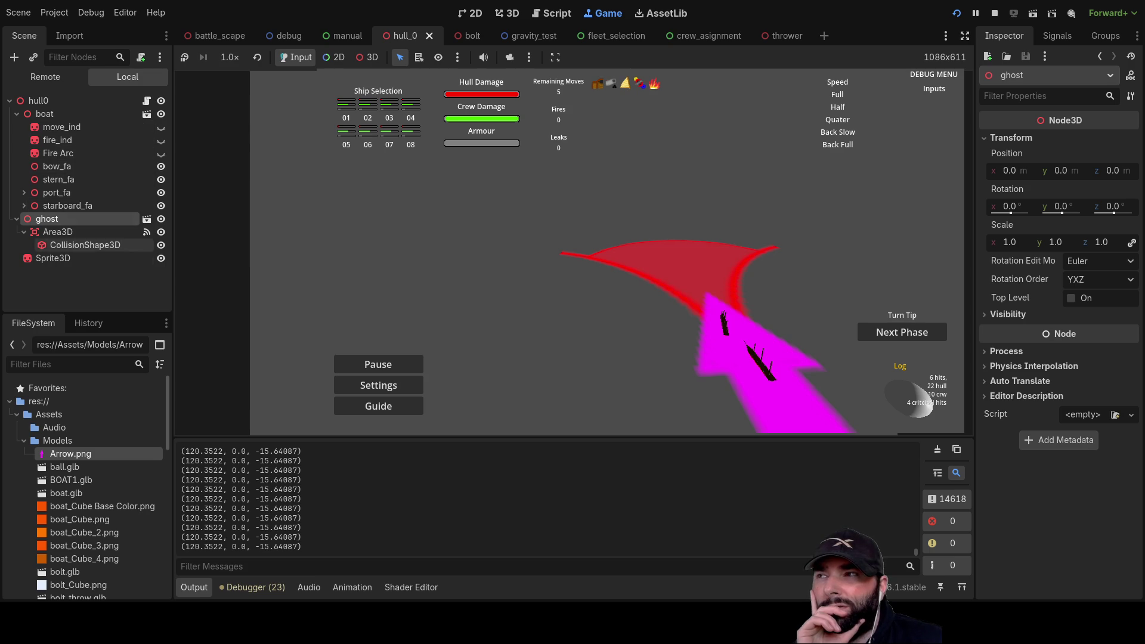
left_click(37, 102)
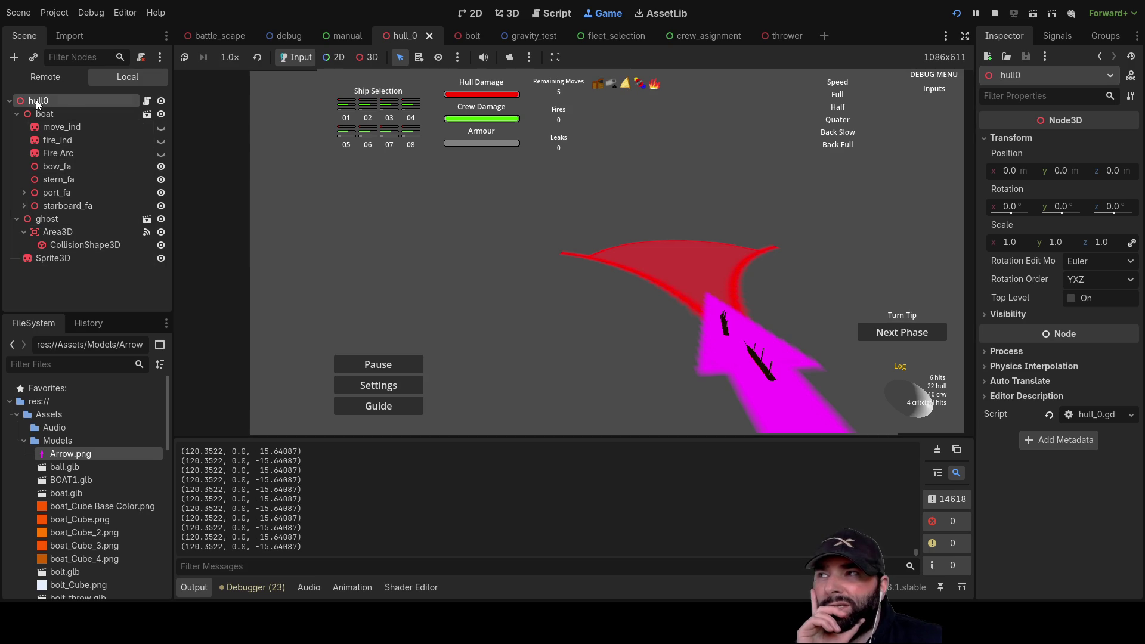
left_click(208, 37)
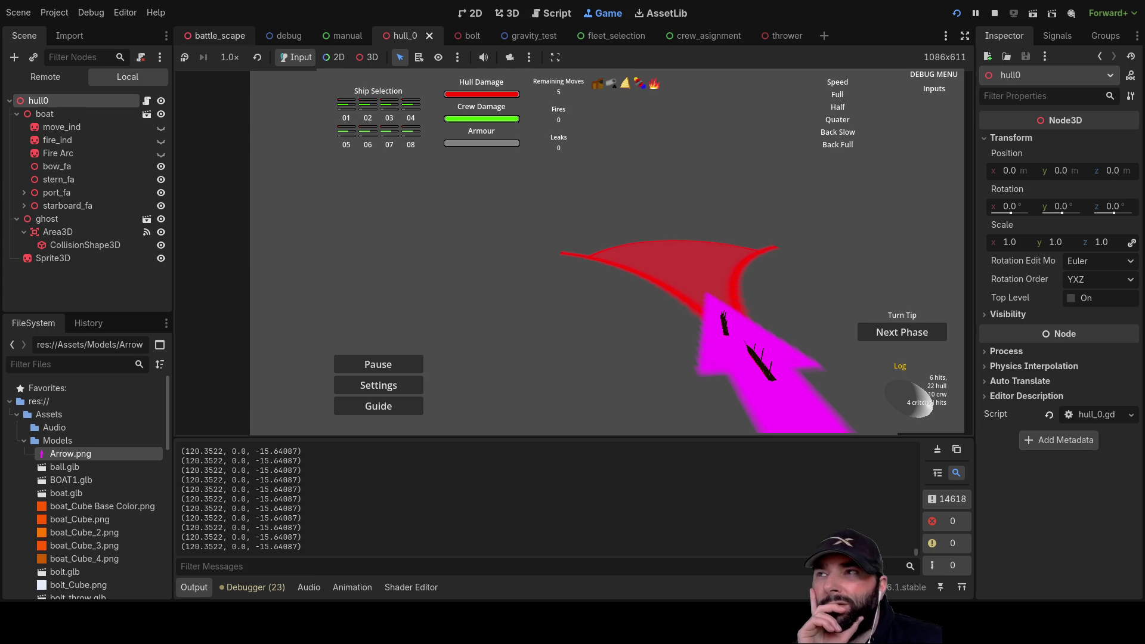
scroll(66, 239, "down", 1)
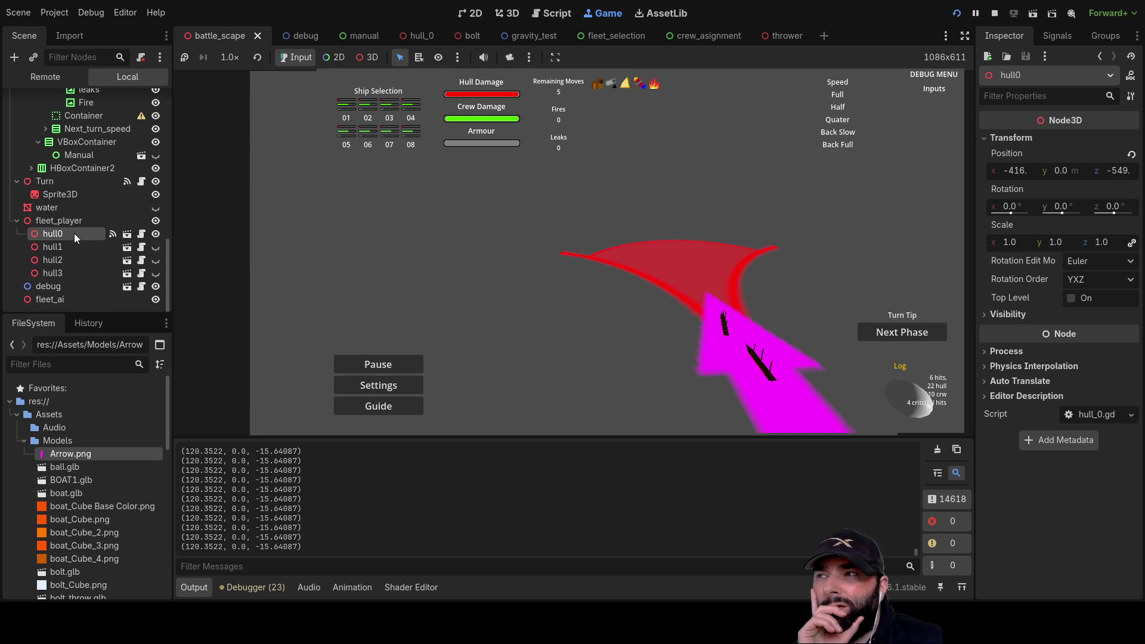
left_click(43, 182)
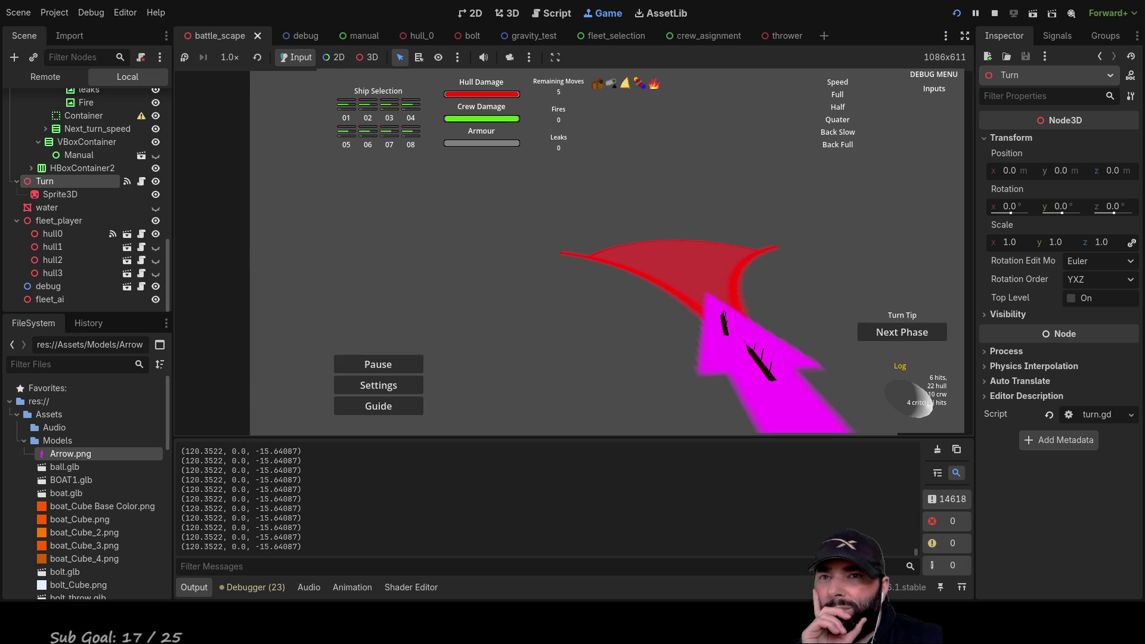
scroll(83, 183, "up", 10)
scroll(83, 184, "up", 8)
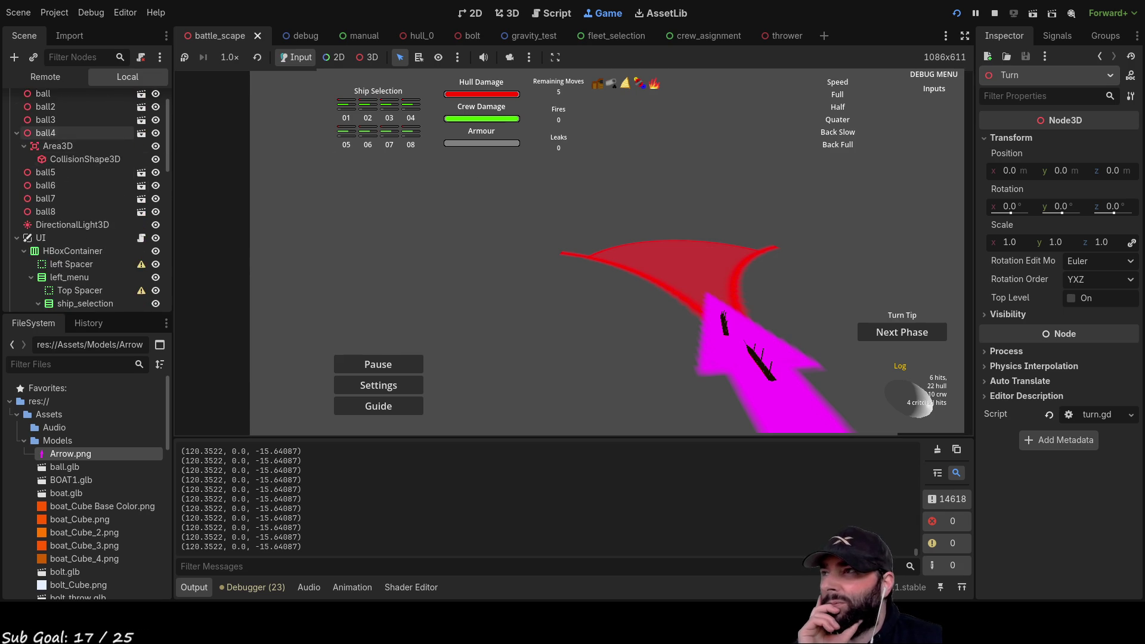
left_click(54, 101)
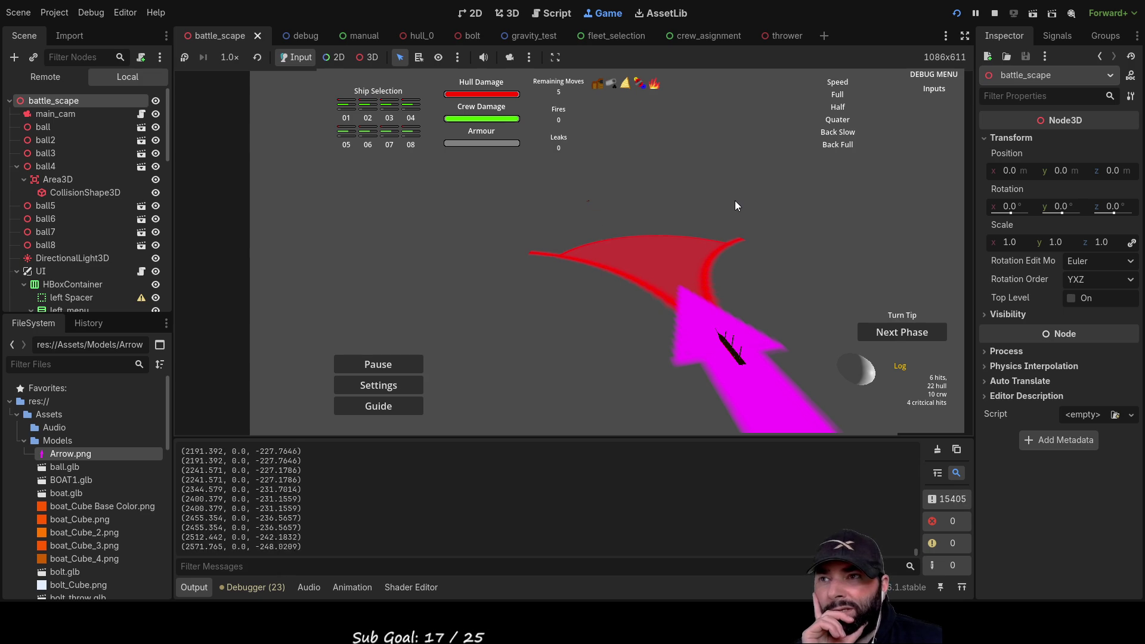
left_click(736, 216)
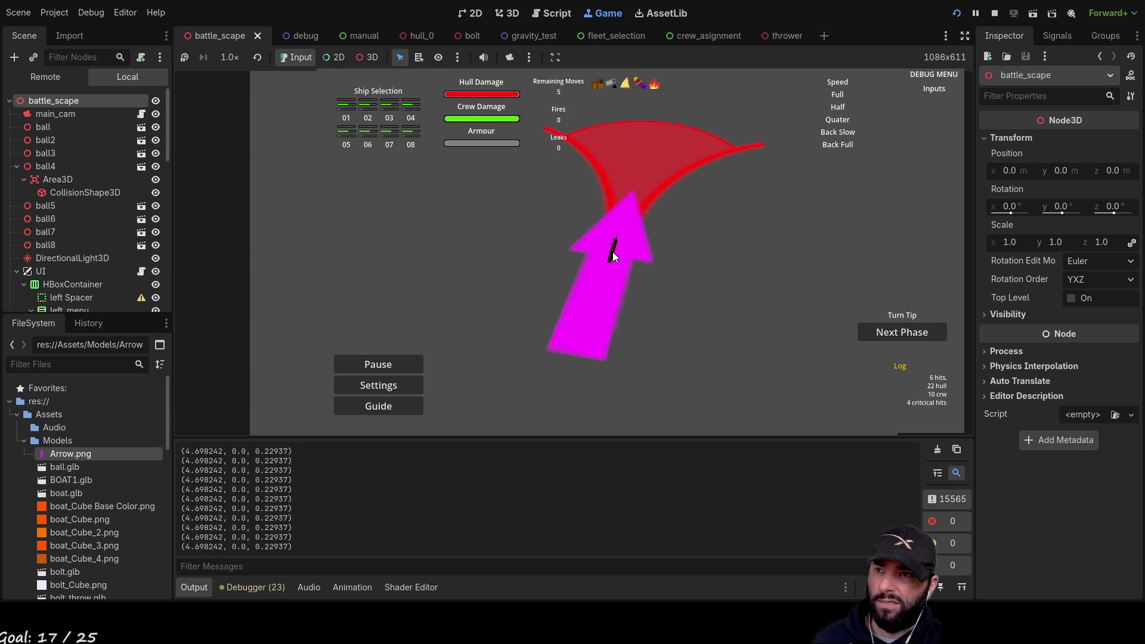
Place the ghost ship inside the red turn arc, spend another move, then stop the game with F8.
left_click_drag(613, 256, 654, 161)
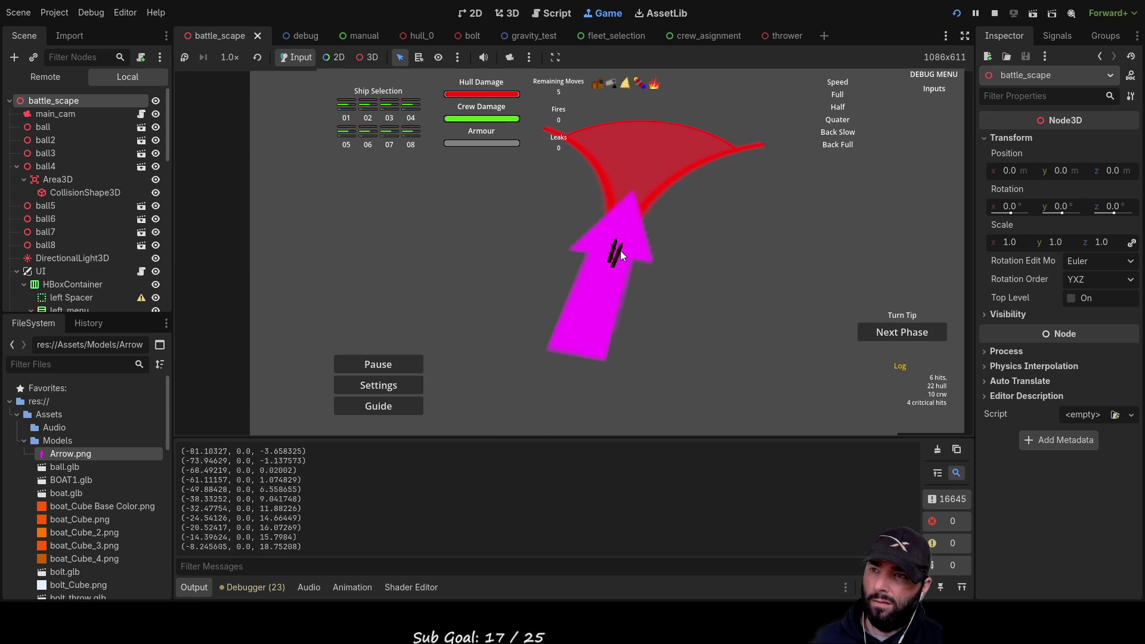
key("a")
key("s")
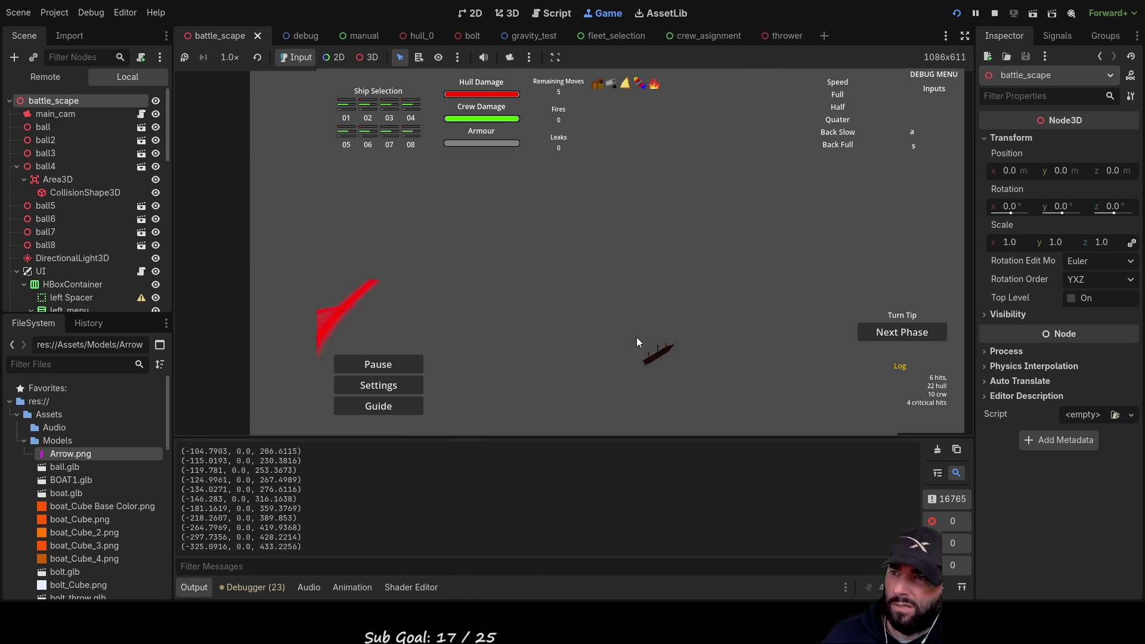
key("d")
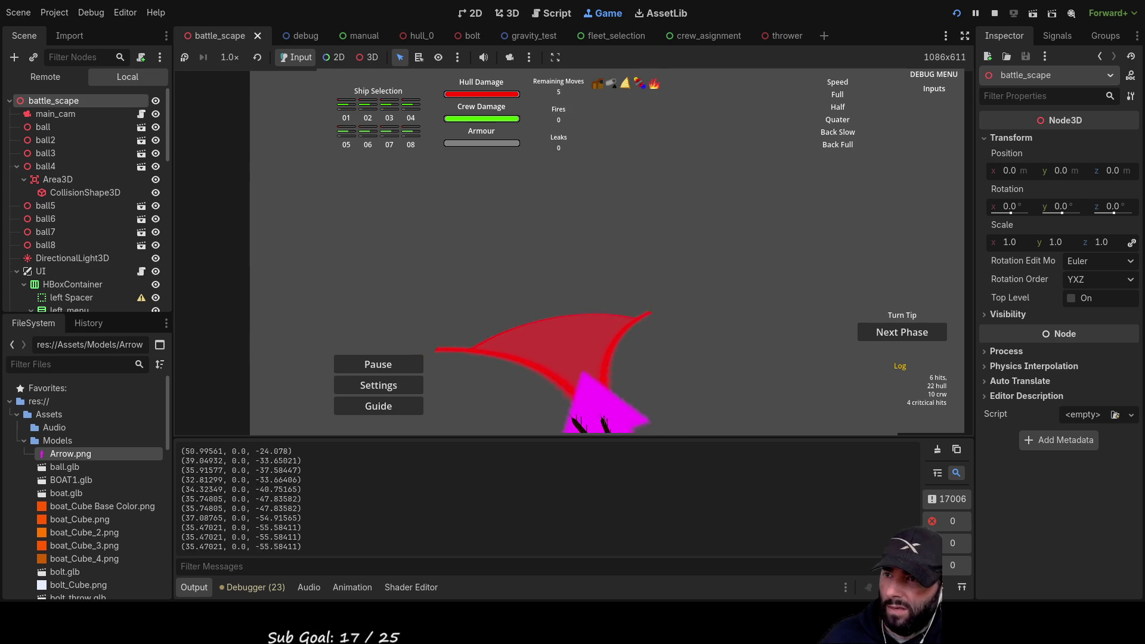
key("w")
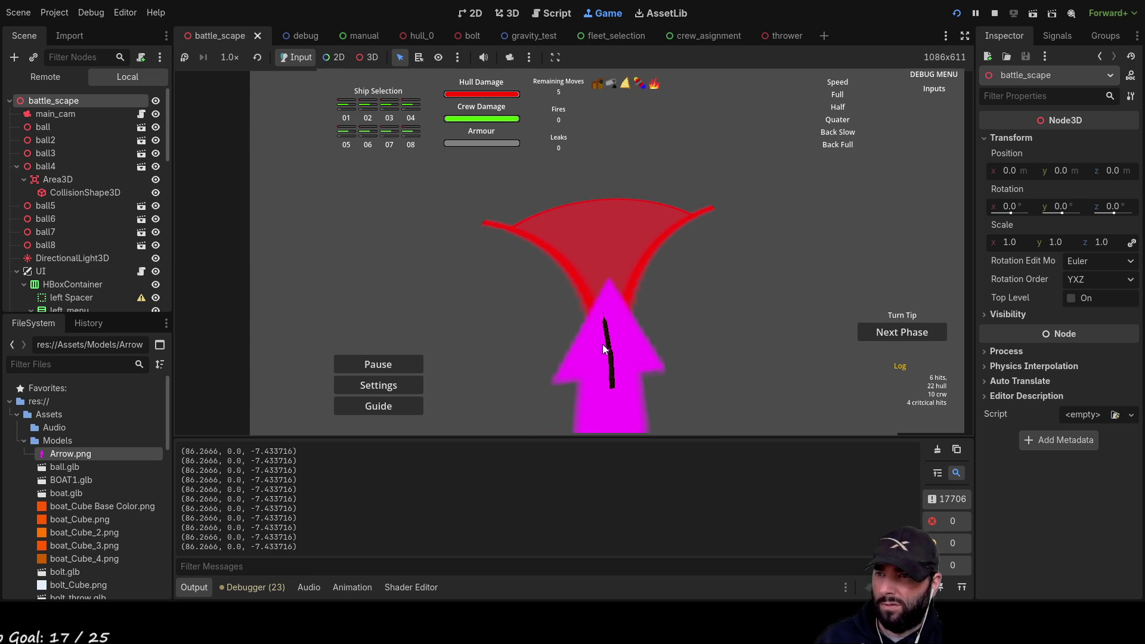
left_click(608, 352)
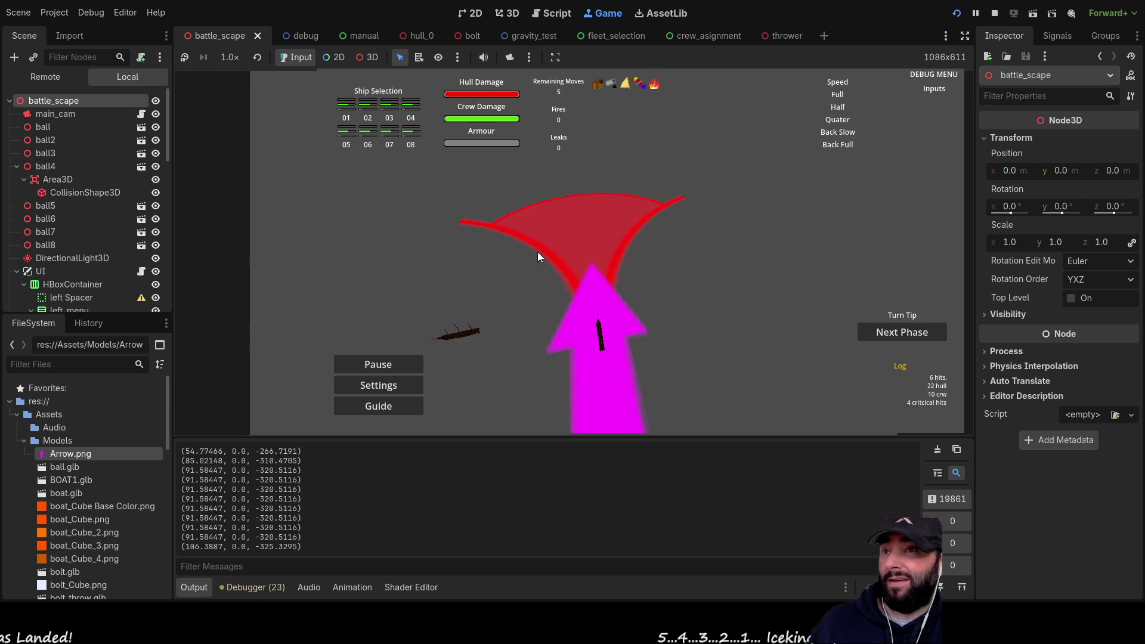
key("F8")
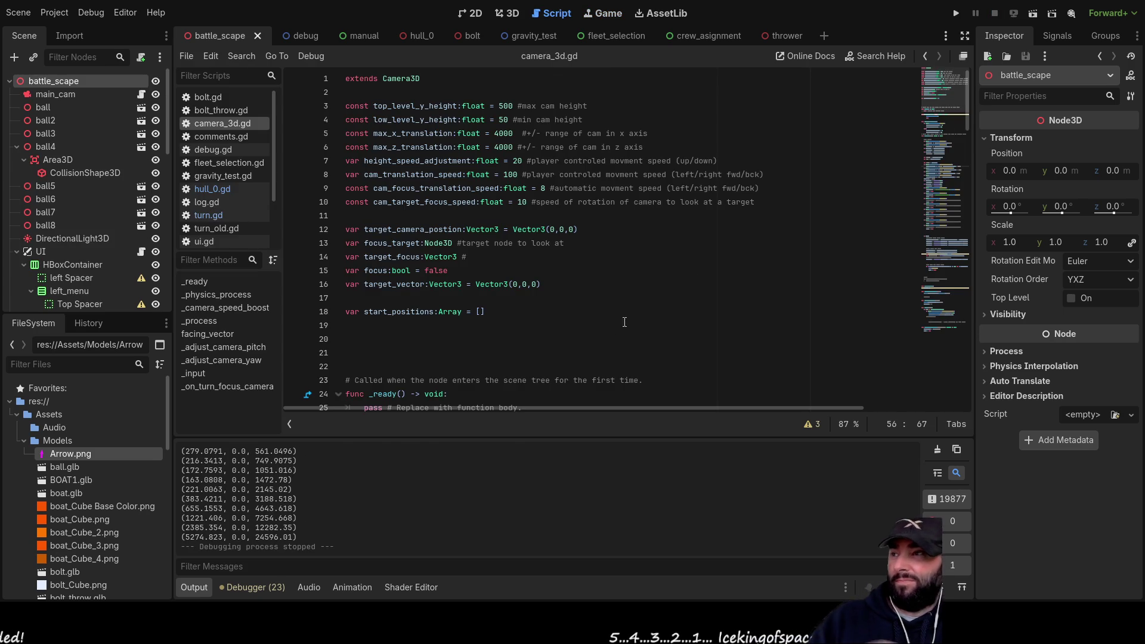